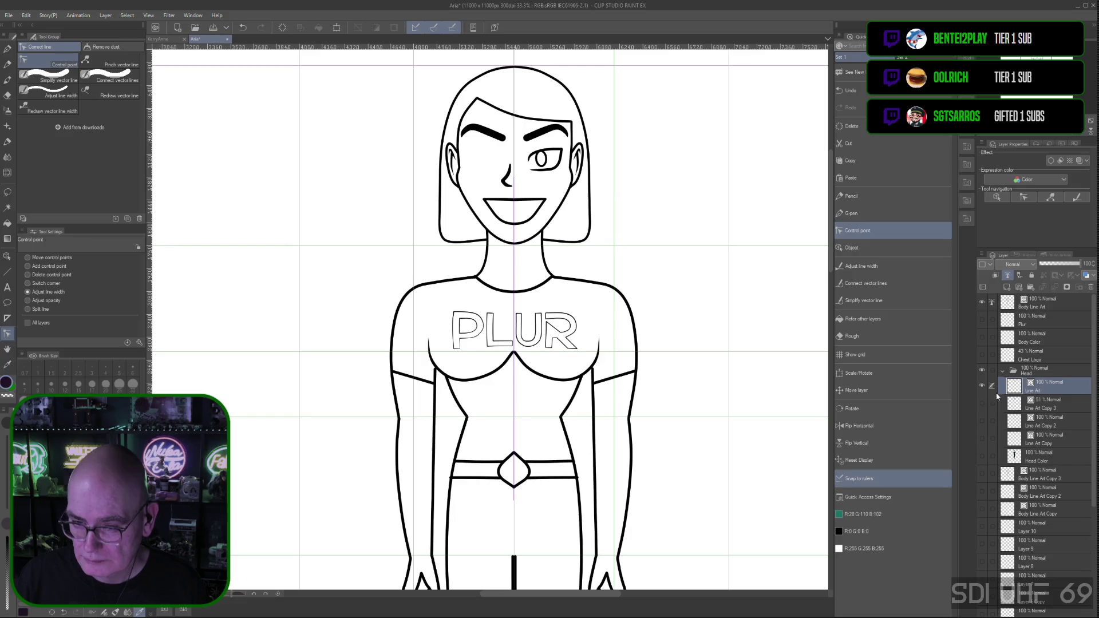
Make the Head folder's Line Art layer active and switch the tool to Move control points
click(1044, 303)
click(1045, 383)
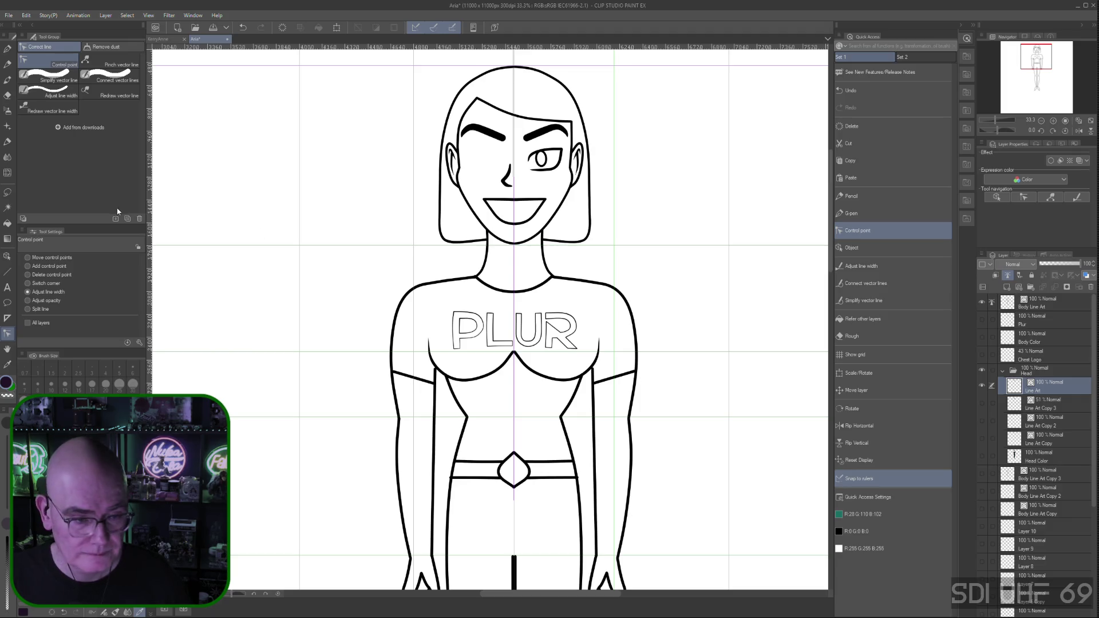
click(28, 257)
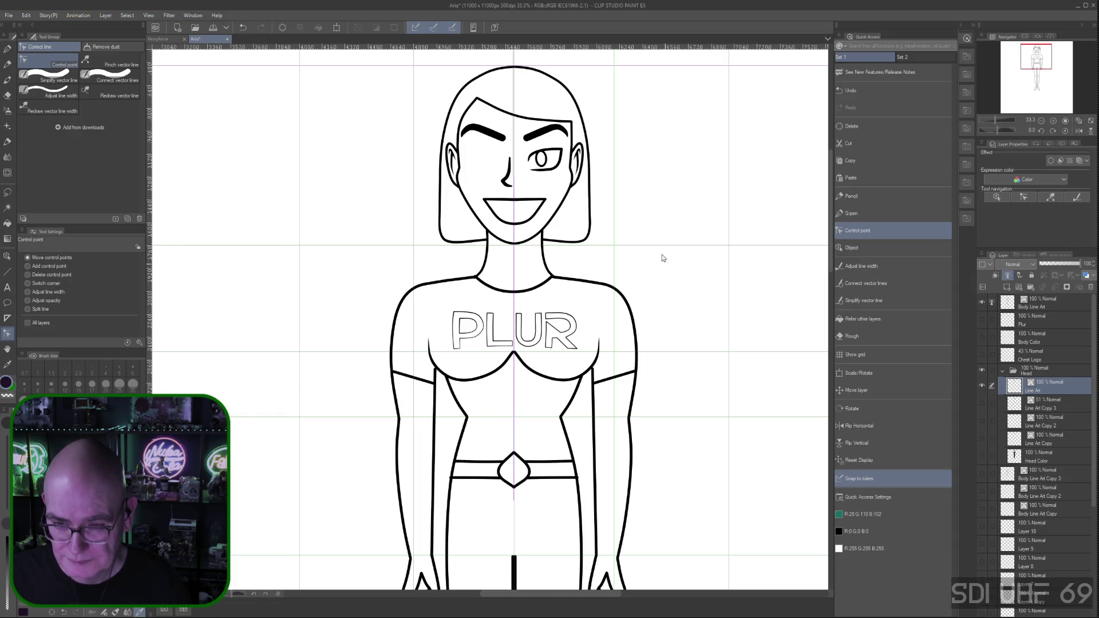
Lengthen the nose line upward, then undo a trial reshape of the mouth's lower curve
drag(509, 158, 510, 151)
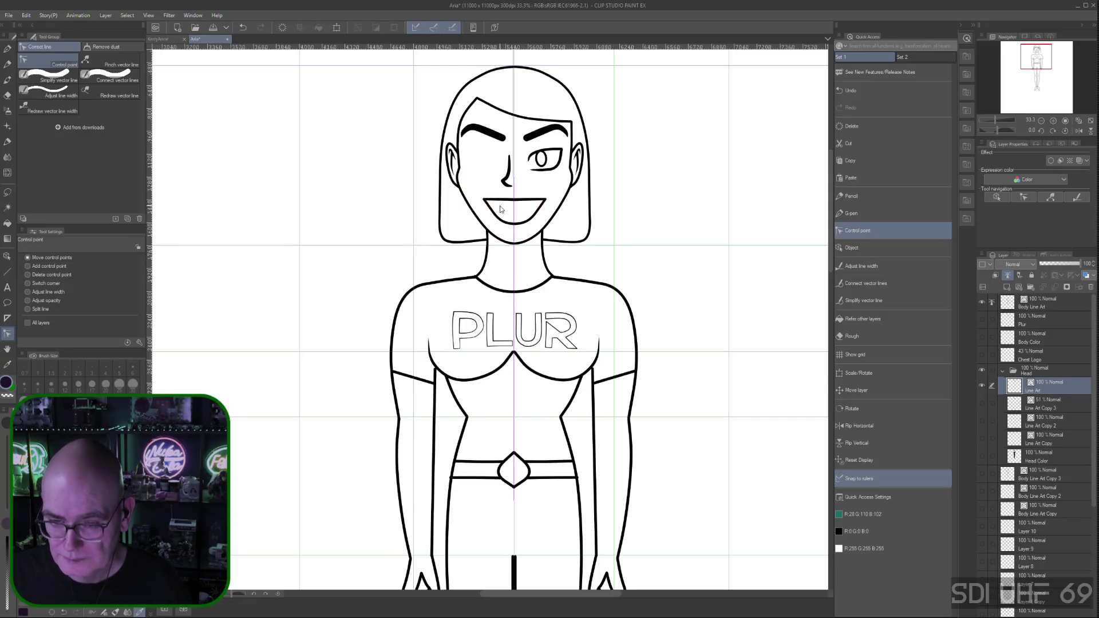
drag(500, 221, 532, 230)
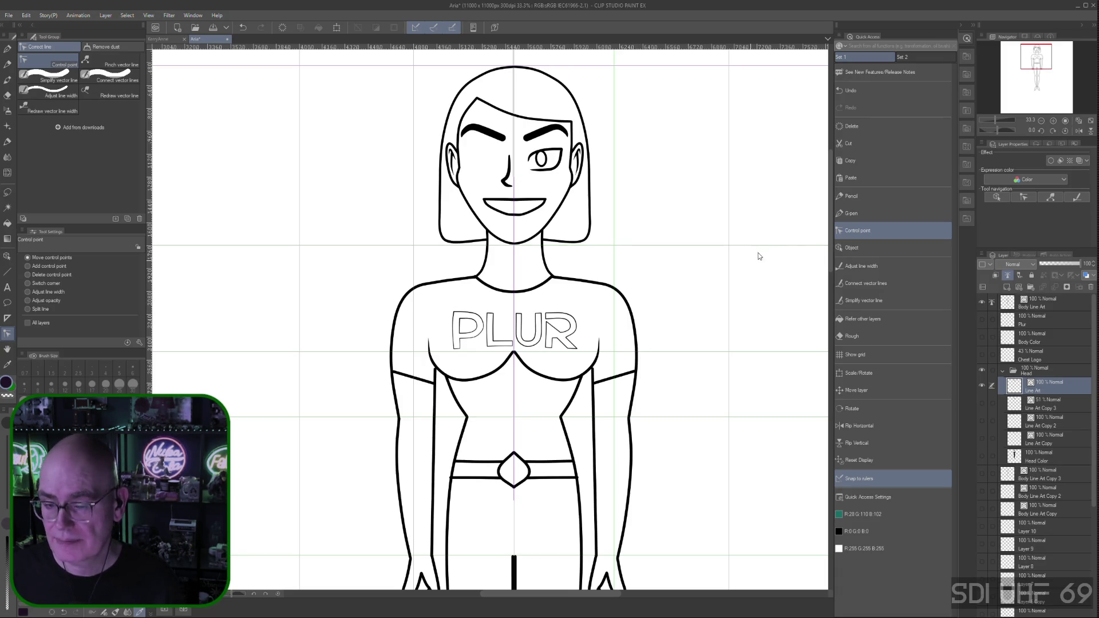
key(a)
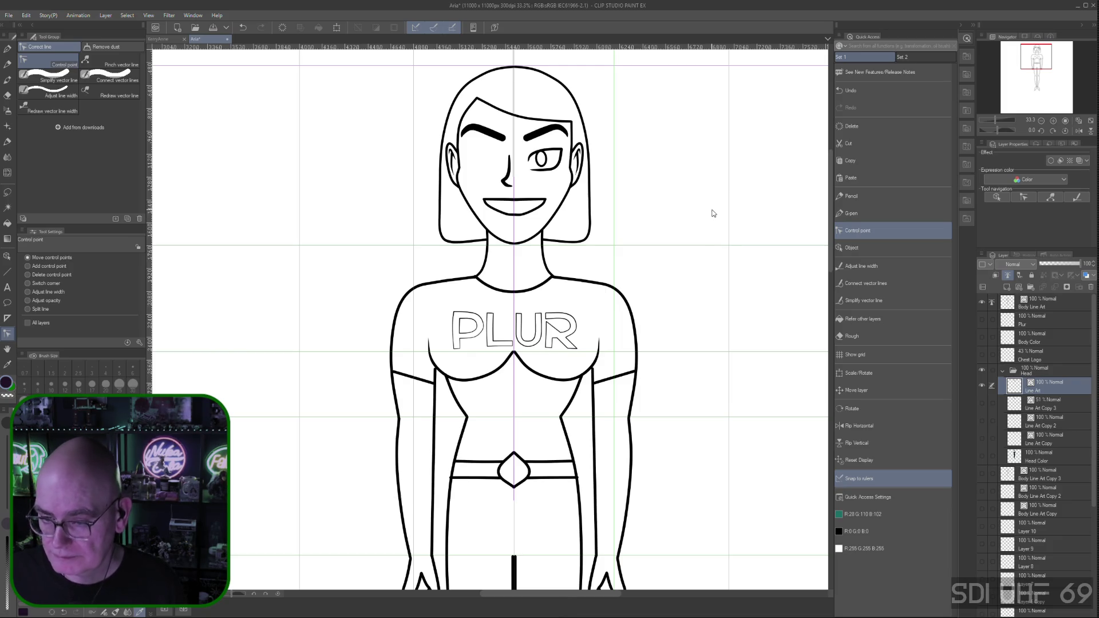
key(ctrl+z)
key(ctrl+z)
key(ctrl+z)
key(ctrl+z)
key(ctrl+z)
key(ctrl+z)
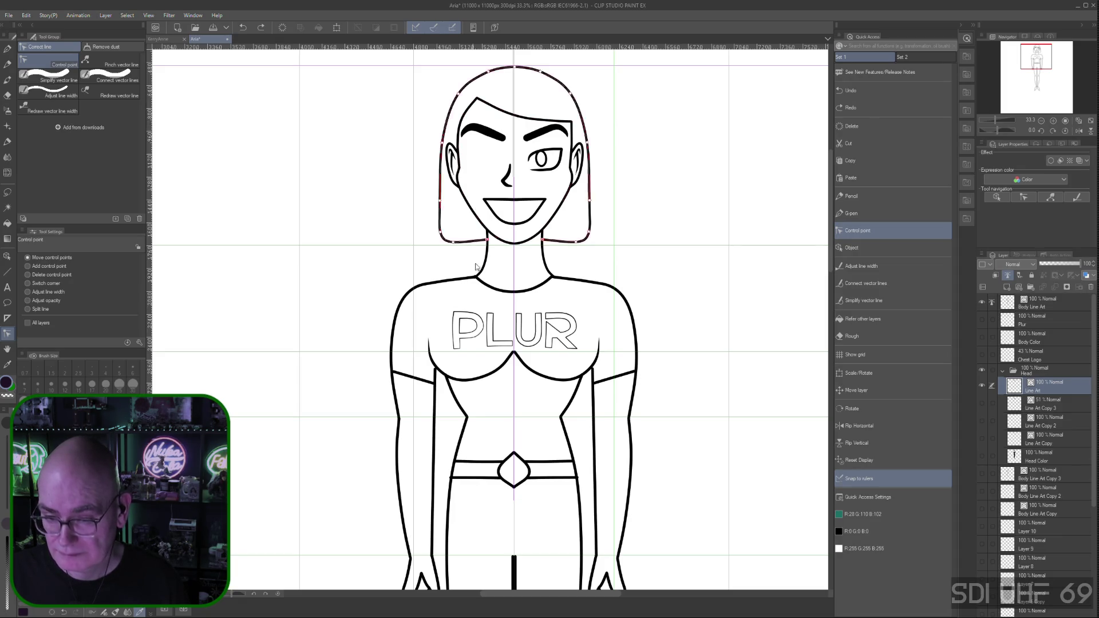
scroll(830, 234, down, 3)
scroll(830, 234, down, 3)
scroll(849, 428, down, 3)
scroll(859, 478, down, 3)
scroll(858, 479, up, 5)
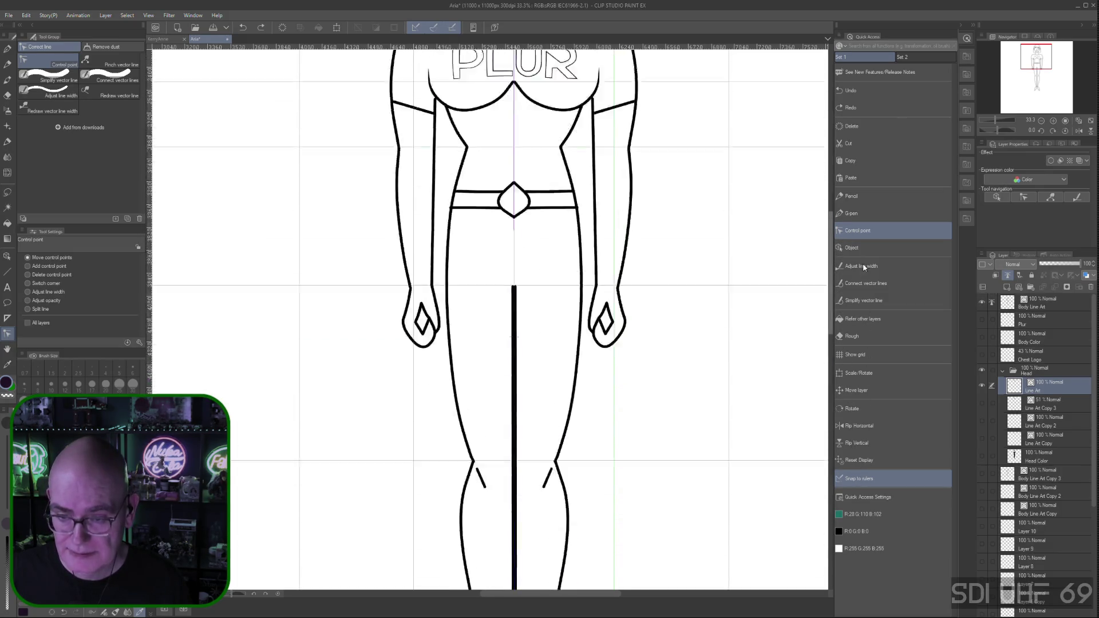
scroll(863, 263, up, 5)
scroll(869, 188, up, 2)
scroll(870, 198, down, 2)
scroll(871, 202, down, 2)
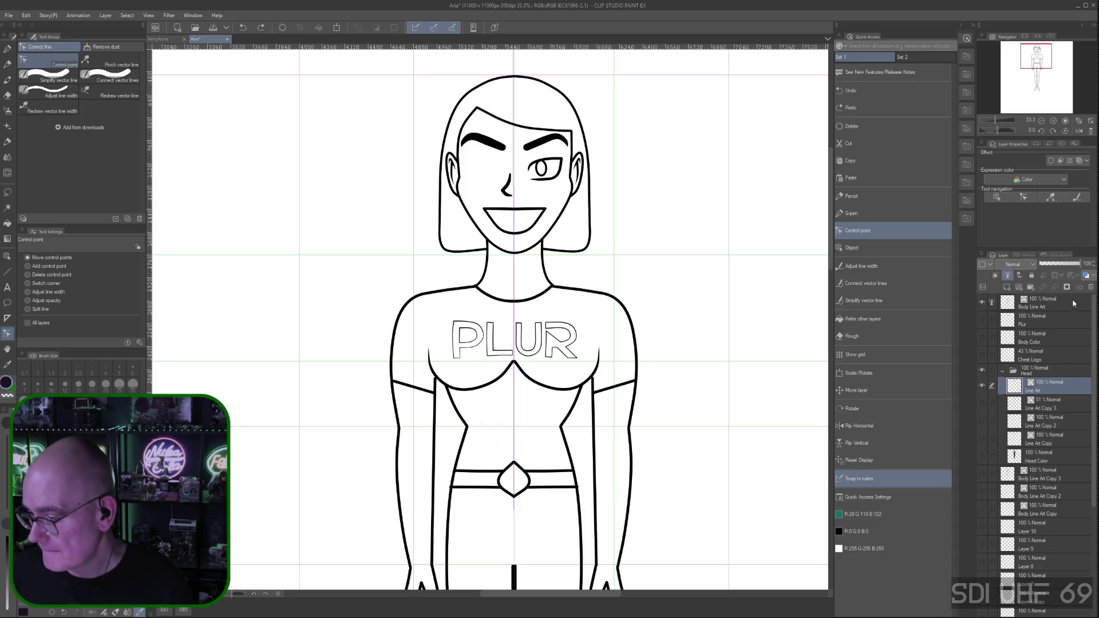
Make the top Body Line Art layer the working layer
click(988, 303)
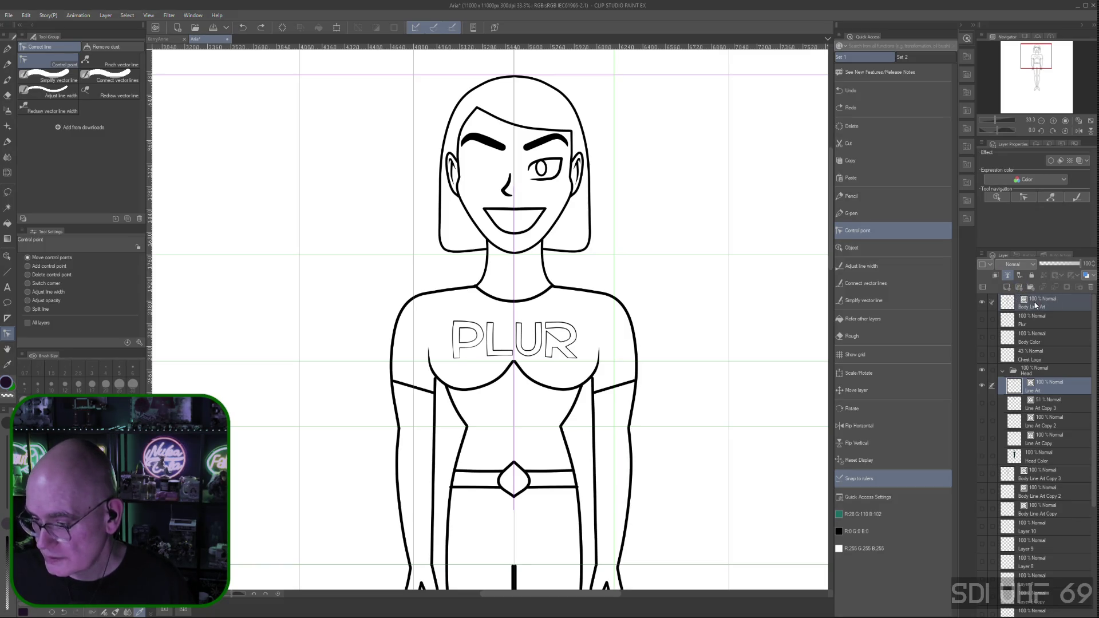
Add a new raster layer, Layer 11, above Body Line Art and pick the Pencil
click(1040, 305)
right_click(1056, 302)
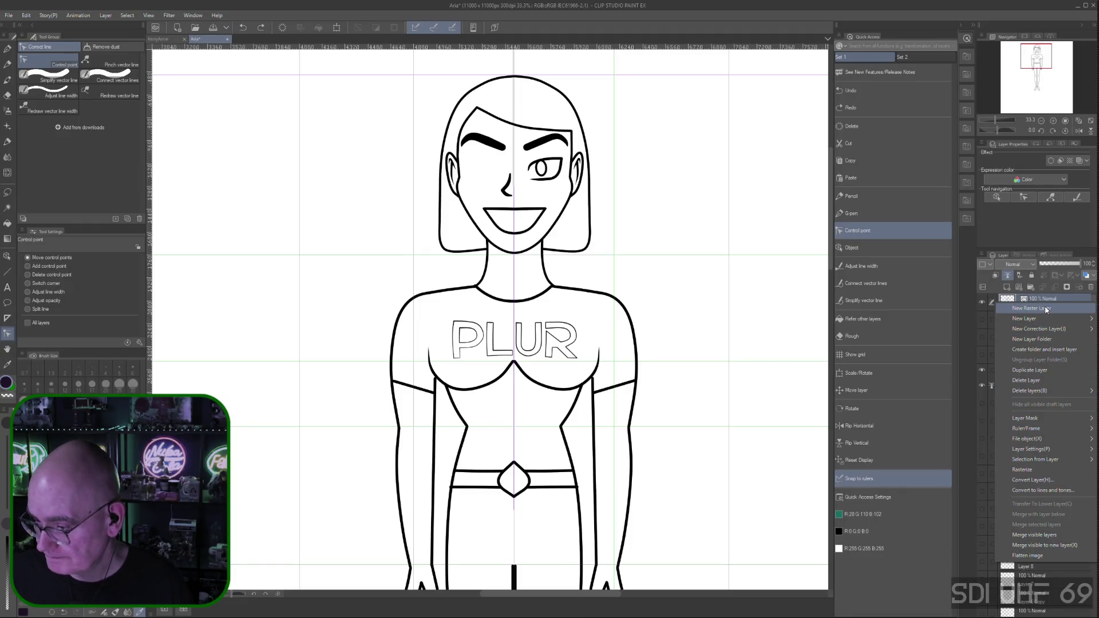
click(1044, 310)
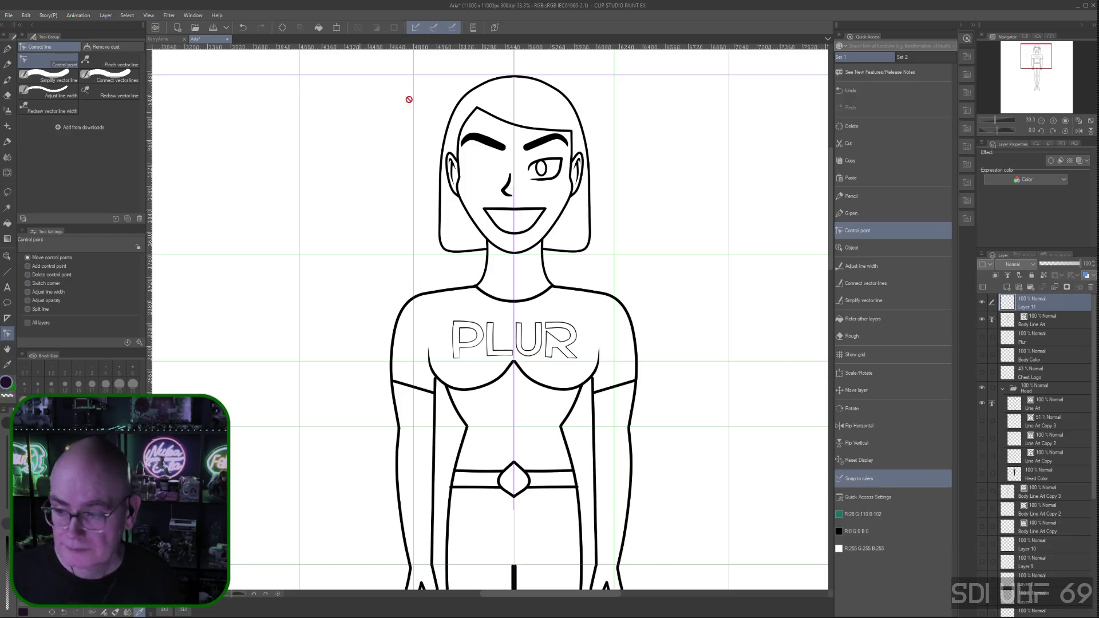
click(860, 196)
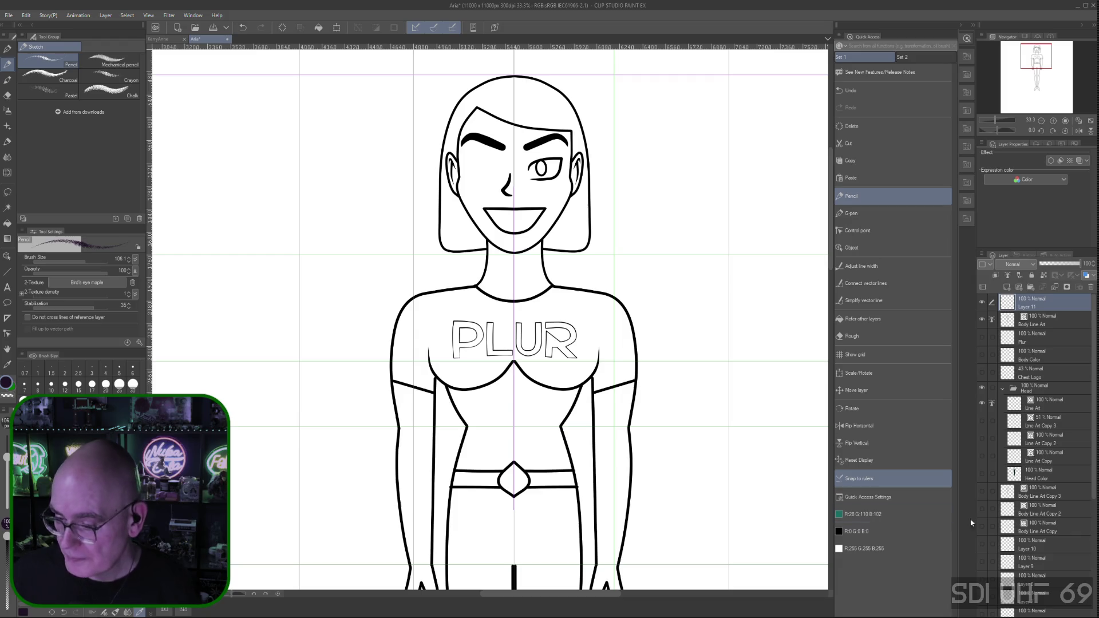
scroll(1093, 469, down, 2)
scroll(1093, 469, down, 3)
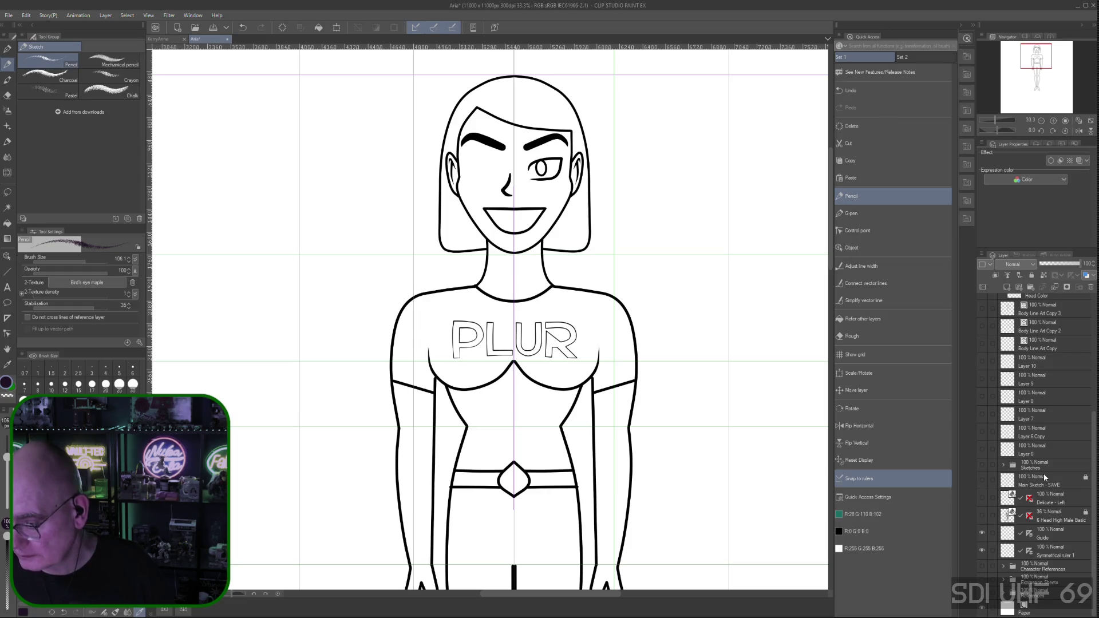
scroll(1092, 449, up, 2)
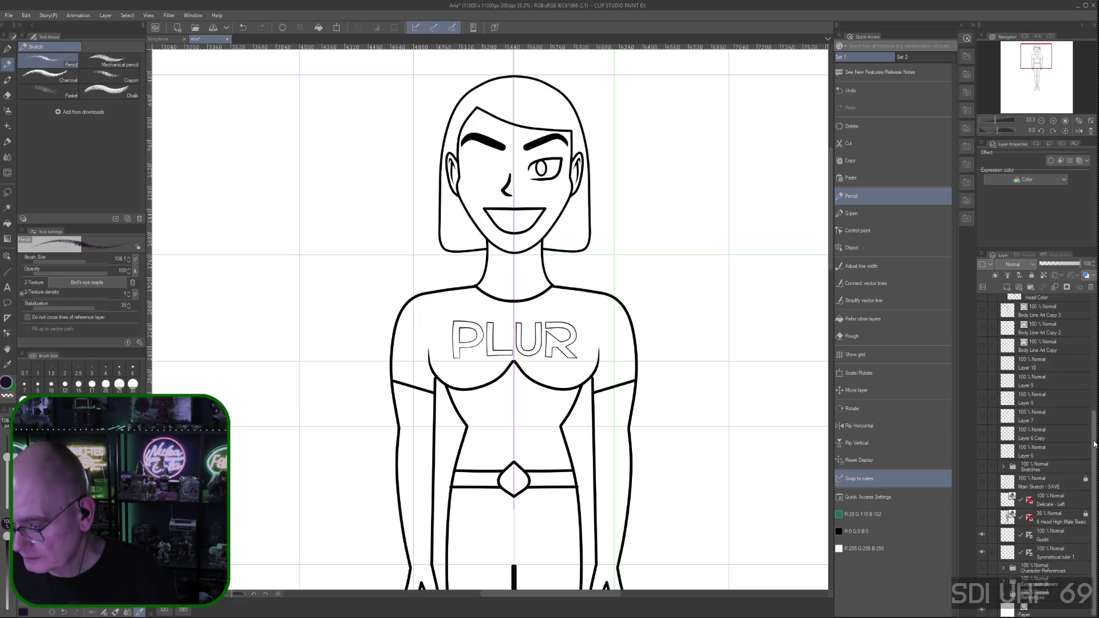
scroll(1035, 447, up, 2)
scroll(1035, 447, up, 2)
scroll(1035, 447, up, 2)
scroll(1034, 447, up, 2)
scroll(1054, 369, up, 1)
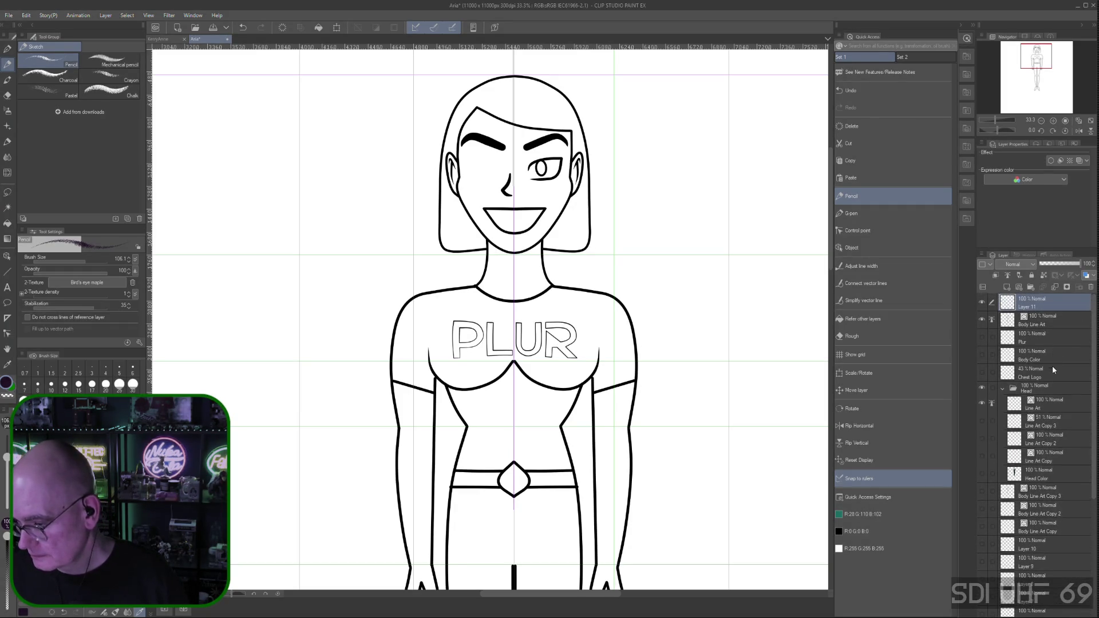
drag(1089, 383, 1095, 558)
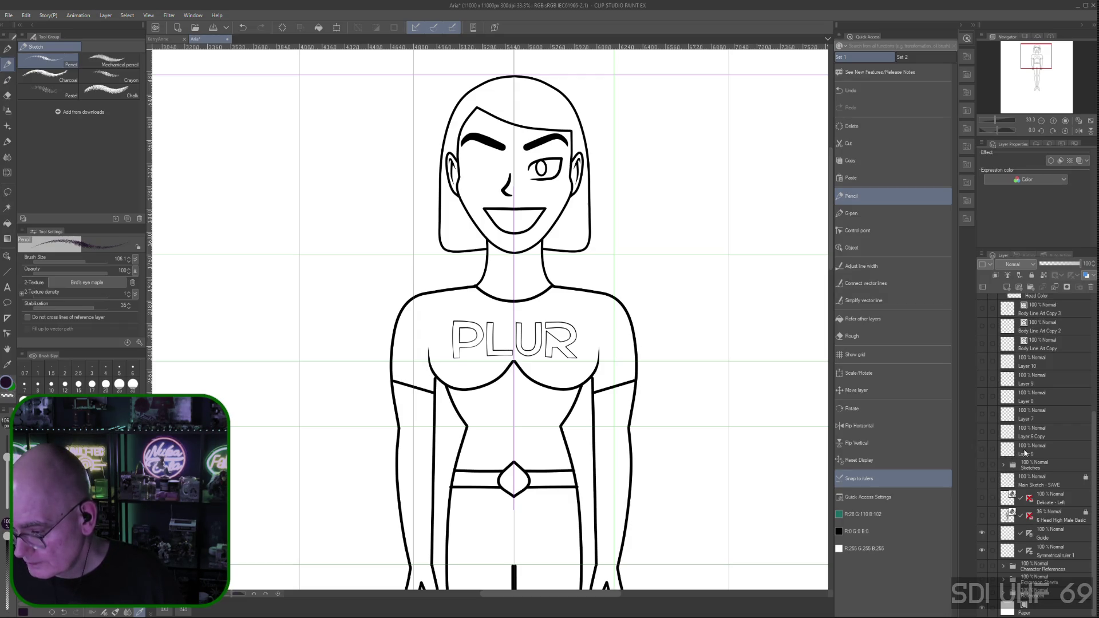
Select Symmetrical ruler 1 with the Object tool, then make Layer 11 active again
click(1014, 550)
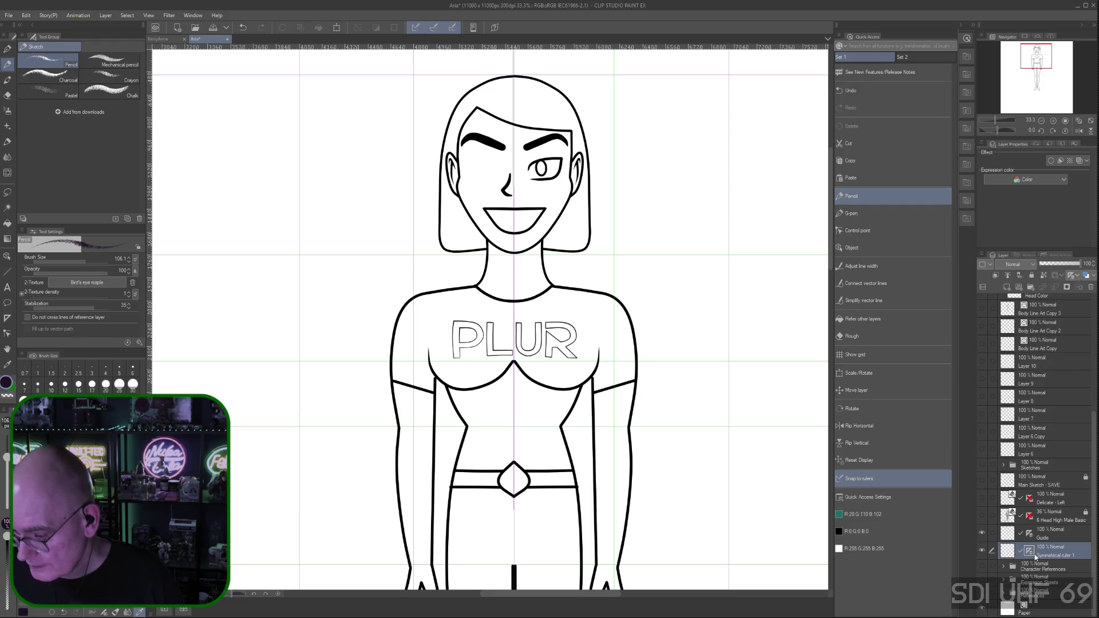
click(856, 248)
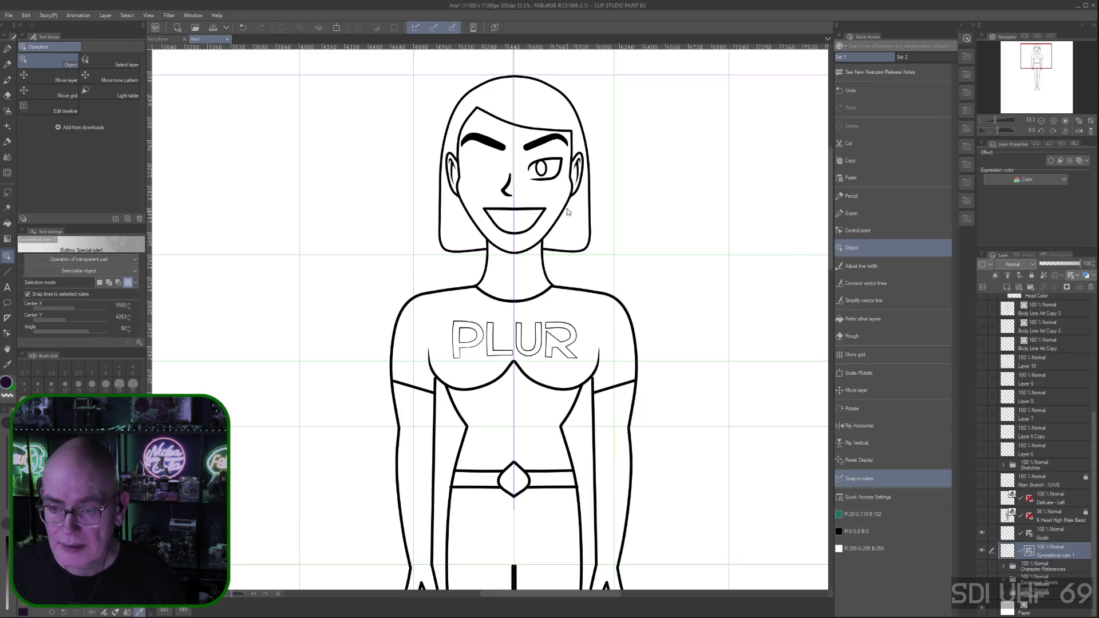
click(515, 118)
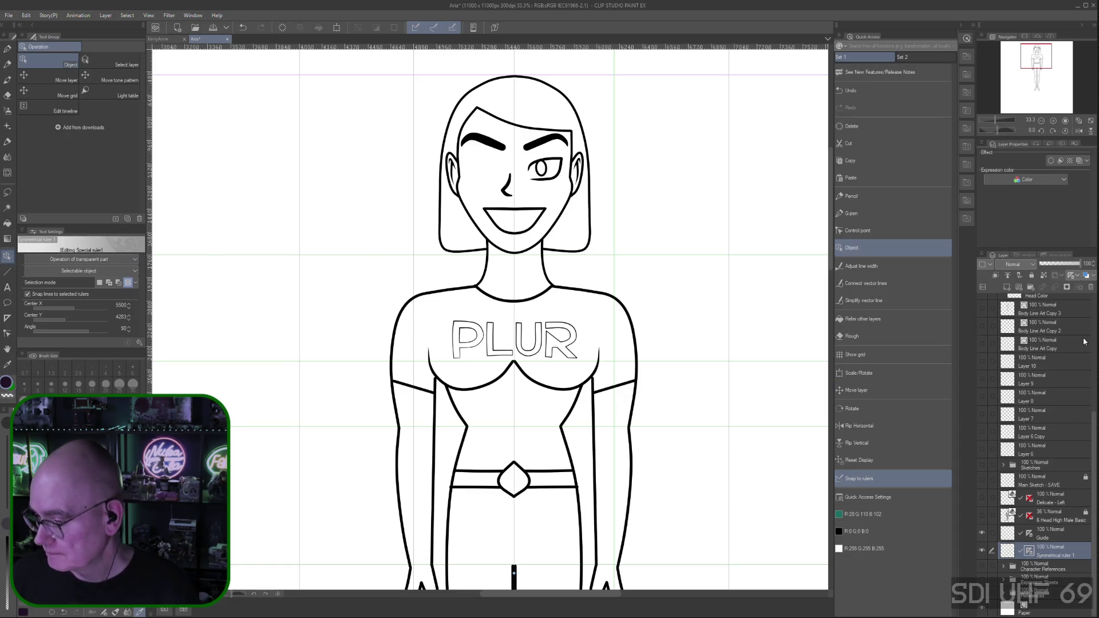
scroll(1030, 431, up, 5)
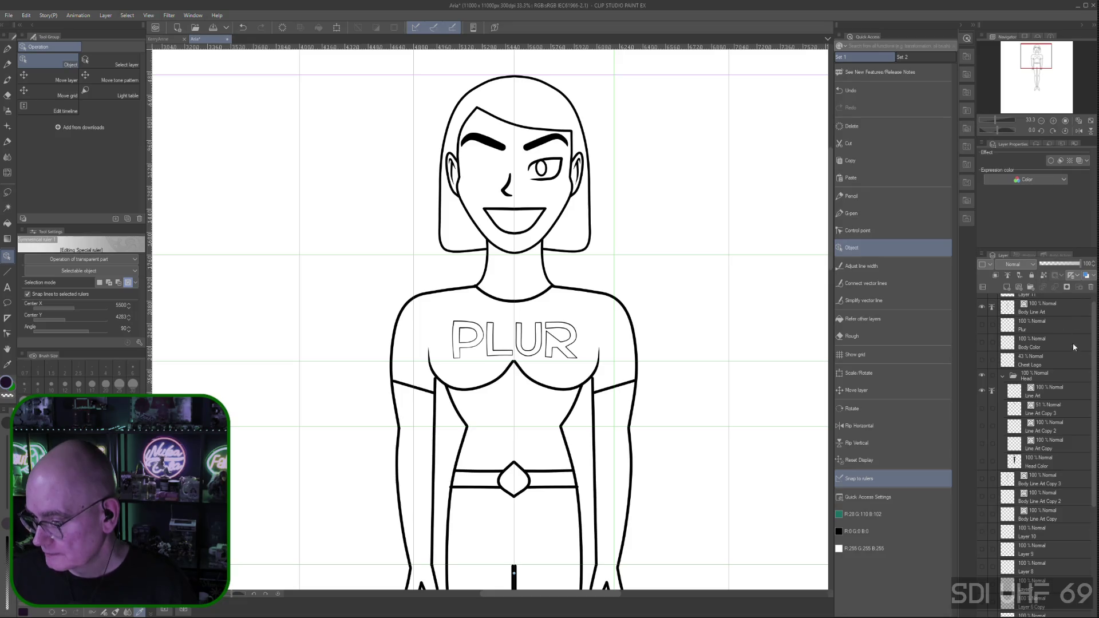
scroll(1032, 308, up, 1)
click(1033, 305)
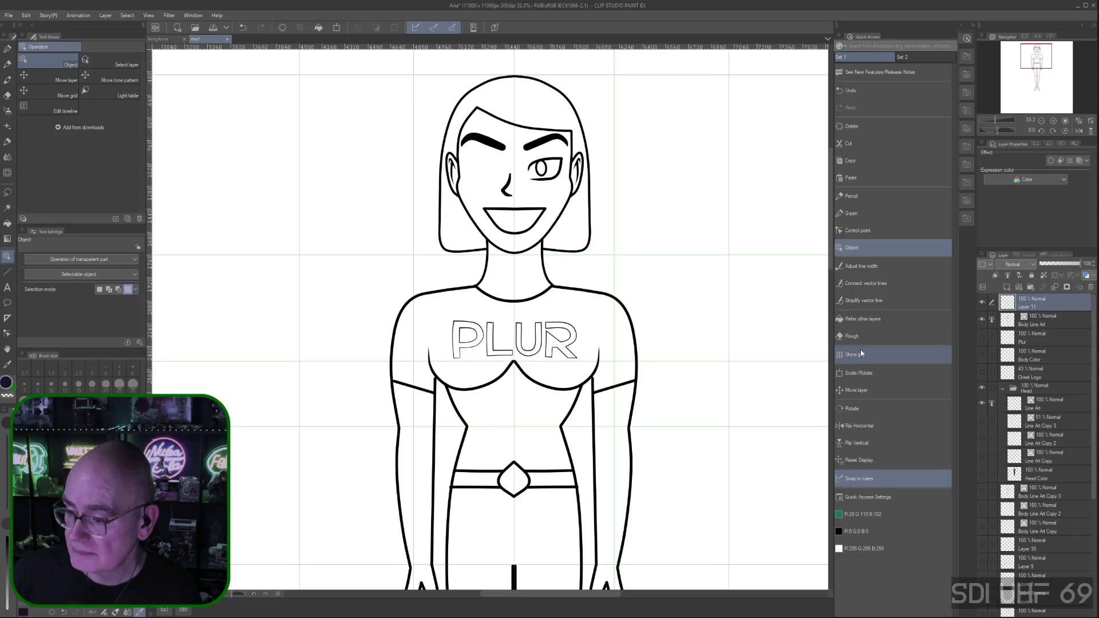
Pencil rough lines along the left shoulder on Layer 11, then activate Body Line Art
click(850, 197)
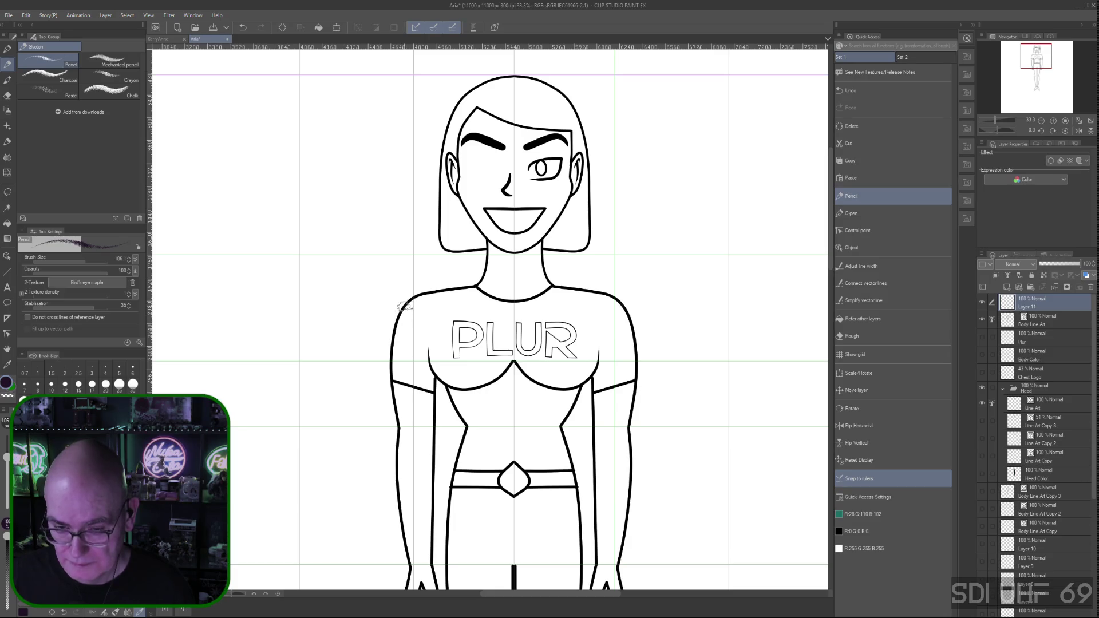
drag(415, 295, 425, 287)
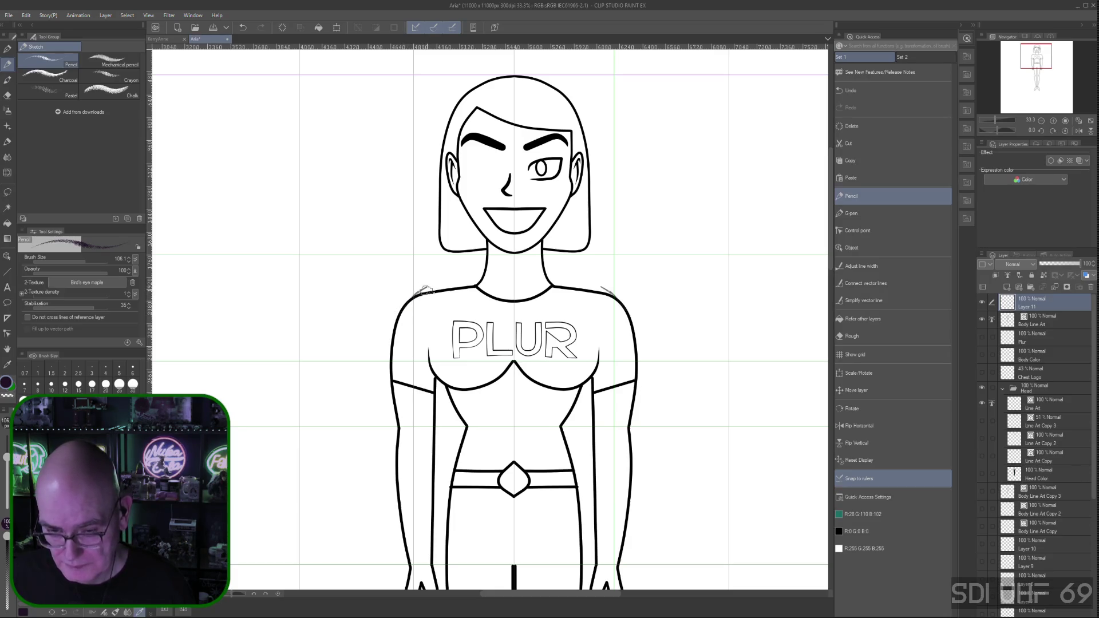
drag(436, 283, 445, 283)
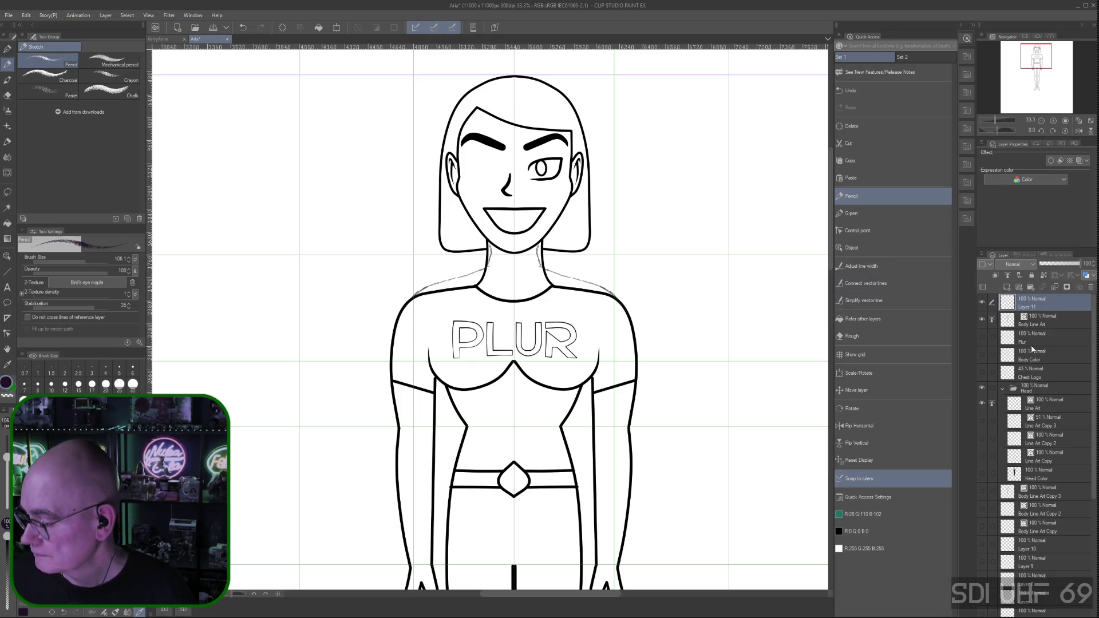
click(1047, 324)
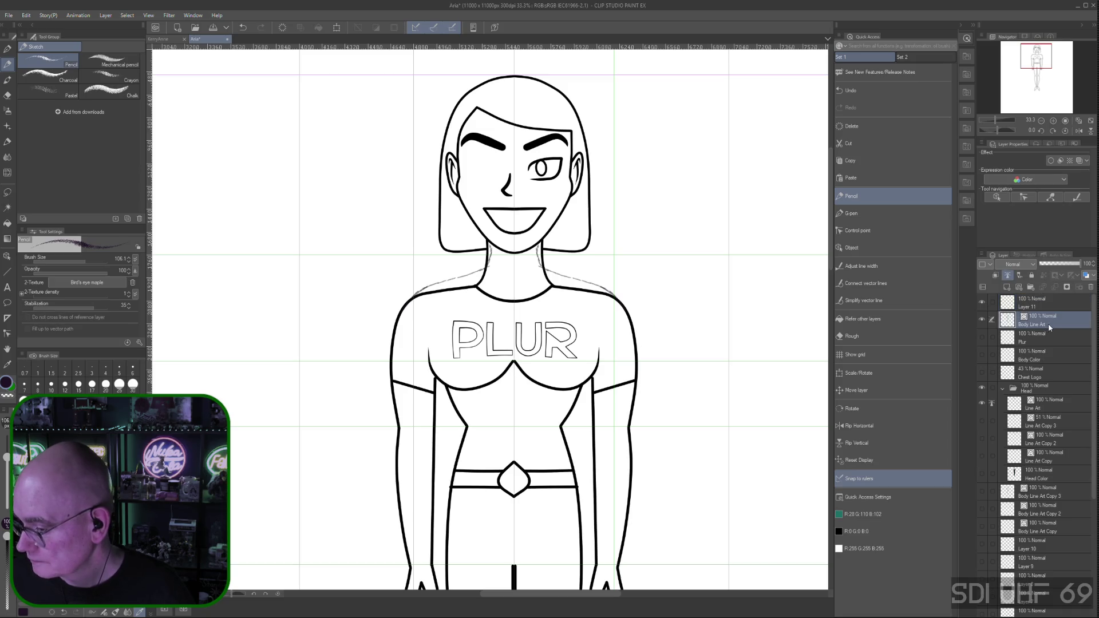
Lower the Body Line Art and head Line Art layer opacities to about 34% so they read light grey
drag(1070, 263, 1051, 262)
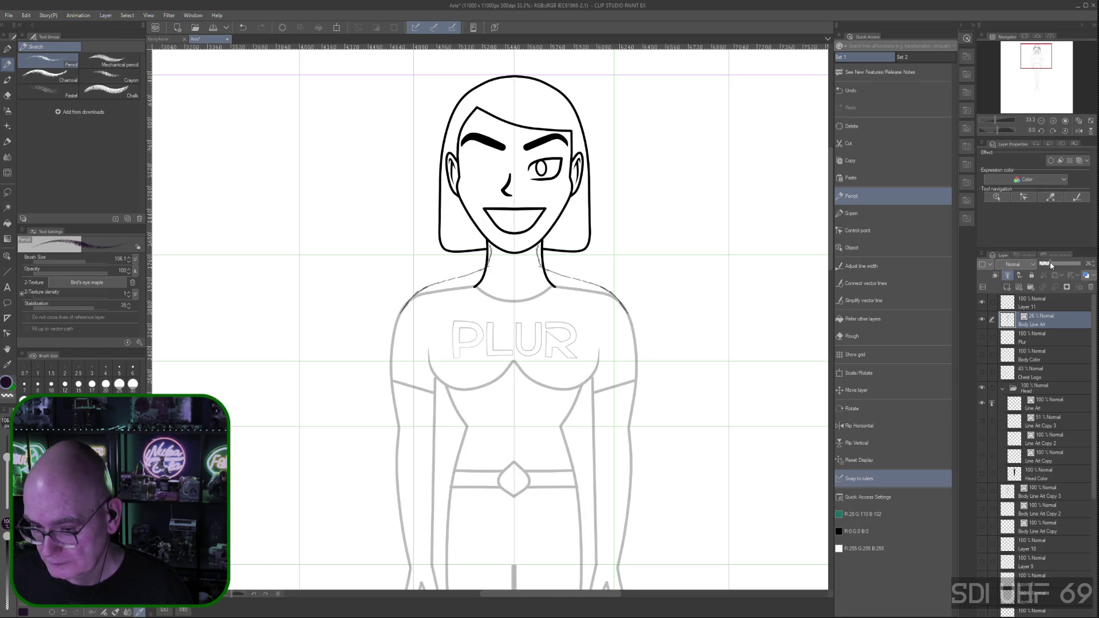
click(1038, 411)
drag(1078, 265, 1053, 262)
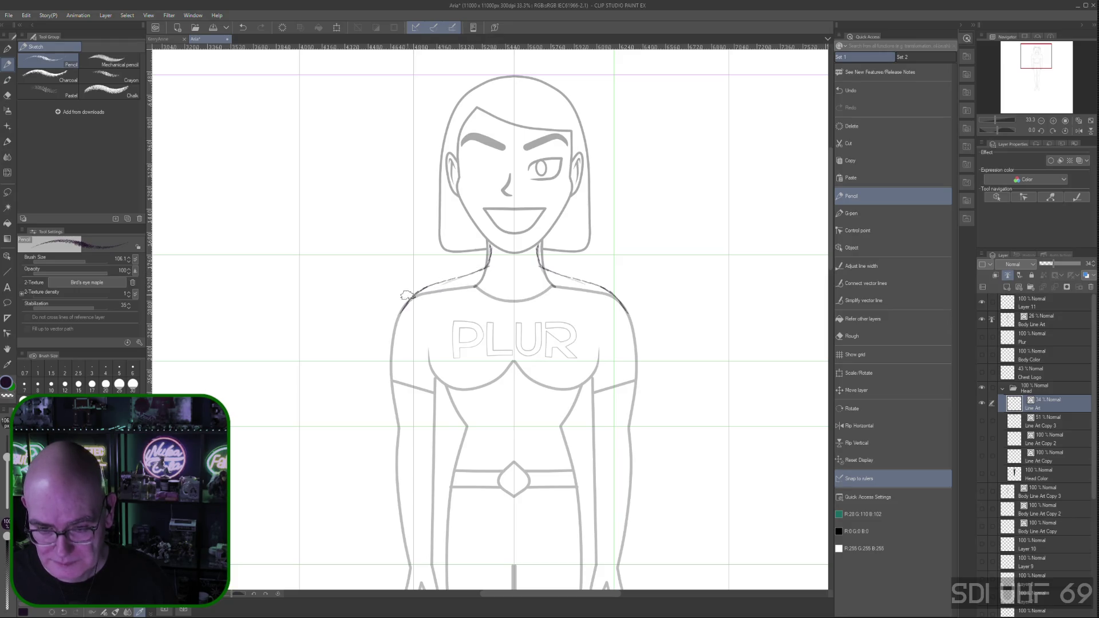
Extend the sketch down the left arm, then undo that stroke and the head line-art fading
mouse_move(417, 291)
mouse_down()
mouse_move(392, 334)
mouse_move(401, 427)
mouse_up()
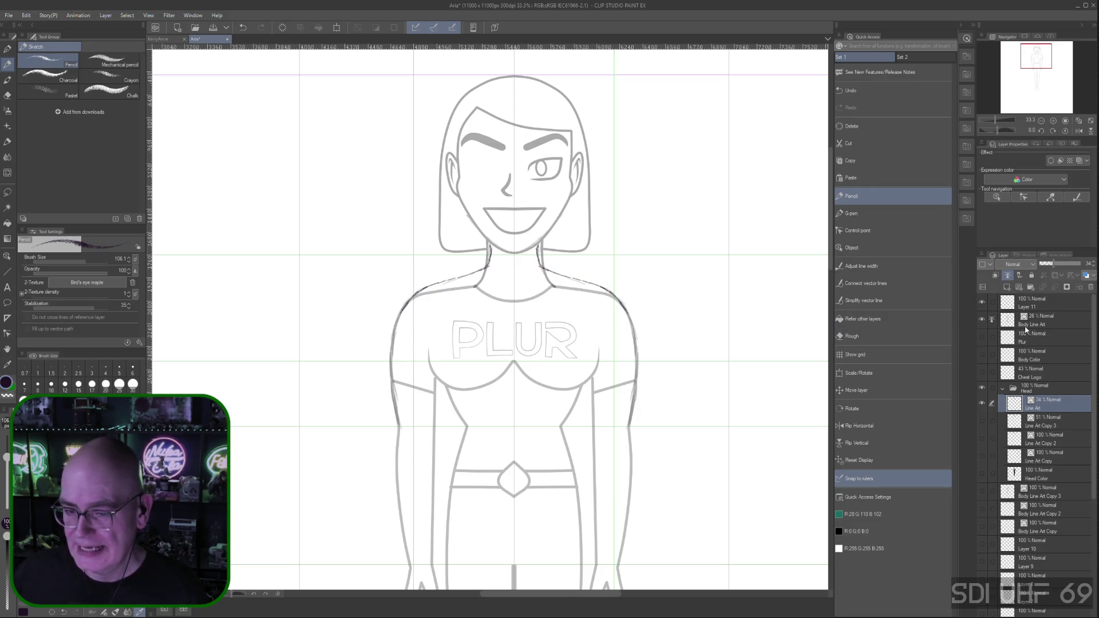
key(ctrl+z)
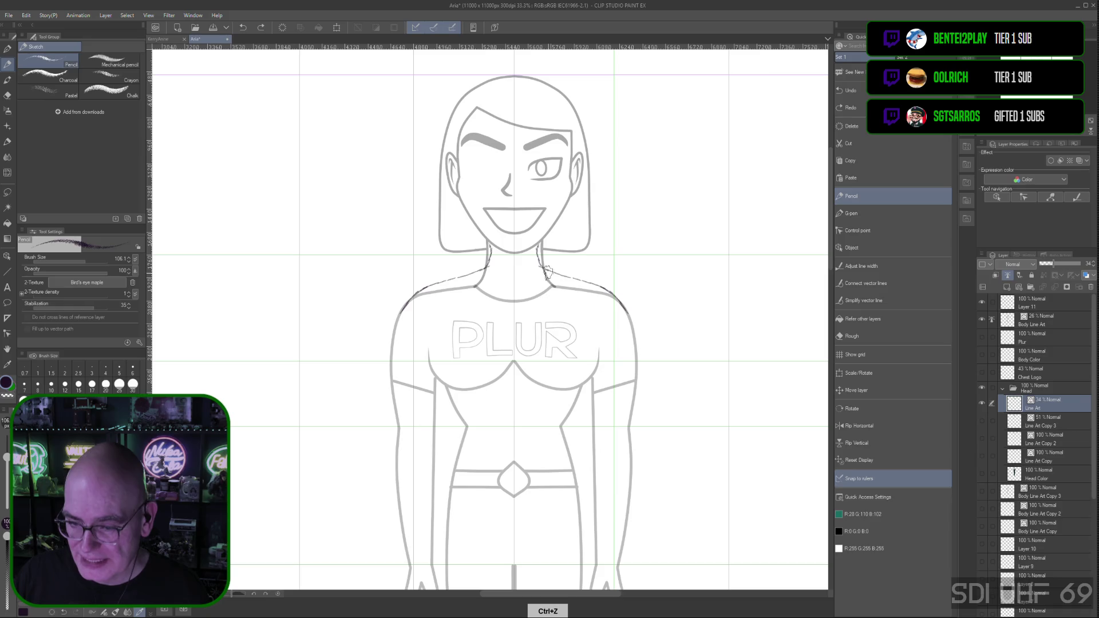
key(ctrl+z)
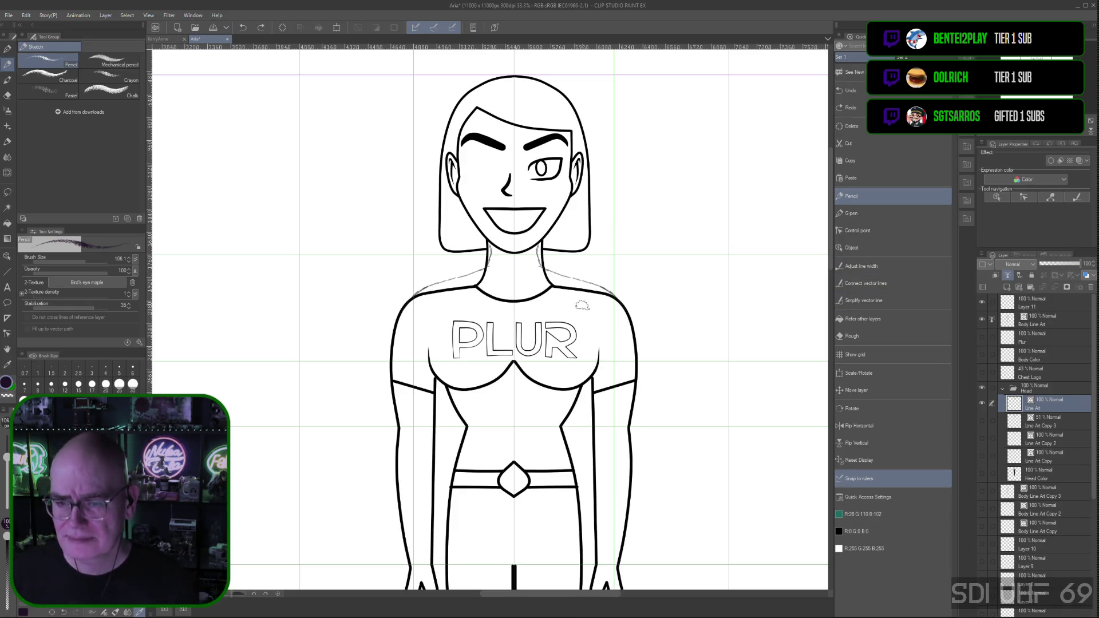
Revert the history to 'Change angle of special ruler' and reselect Layer 11 for sketching
key(ctrl+z)
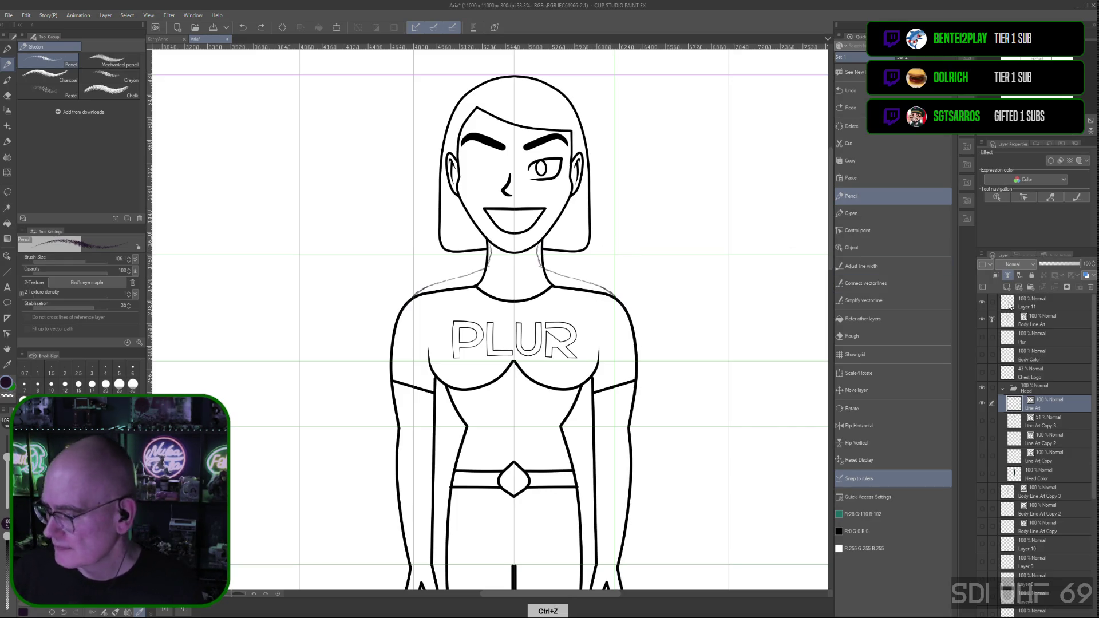
click(1030, 253)
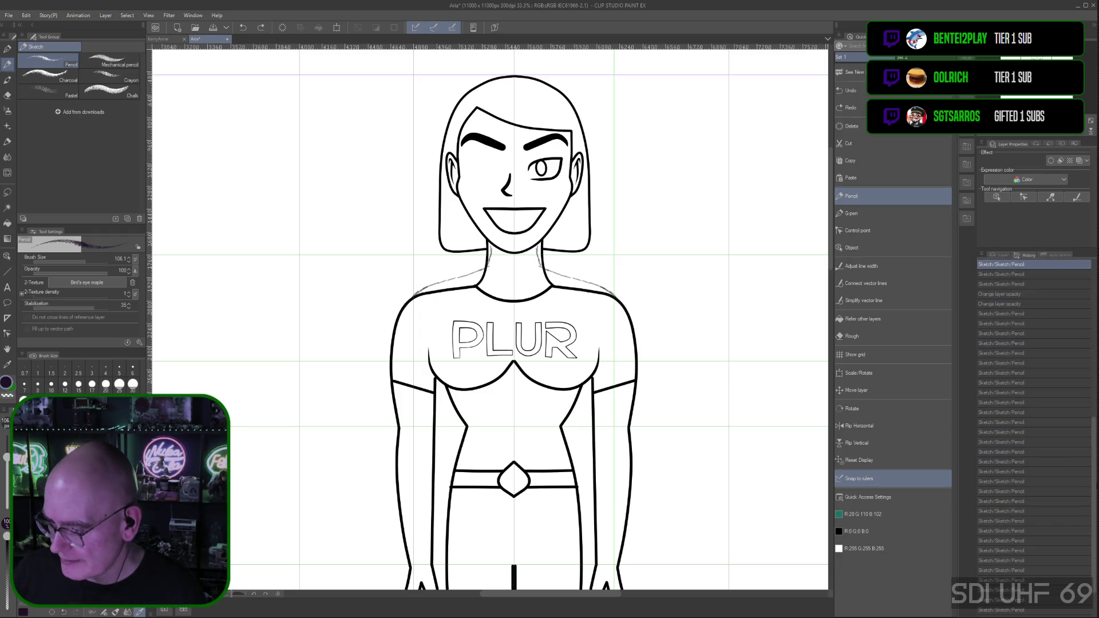
scroll(1030, 412, up, 5)
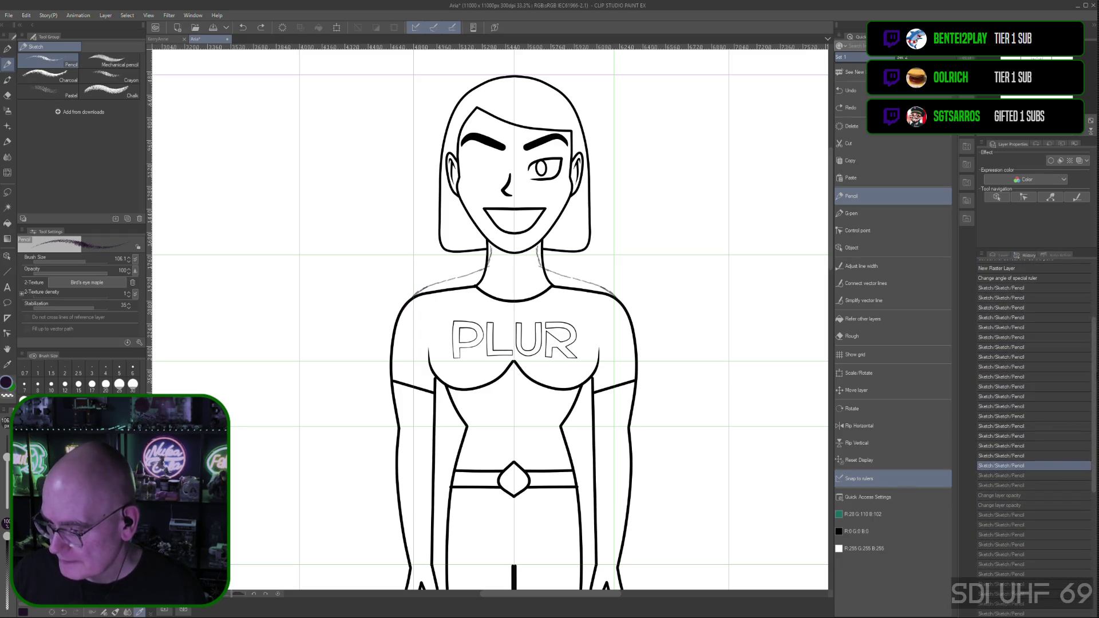
click(1023, 279)
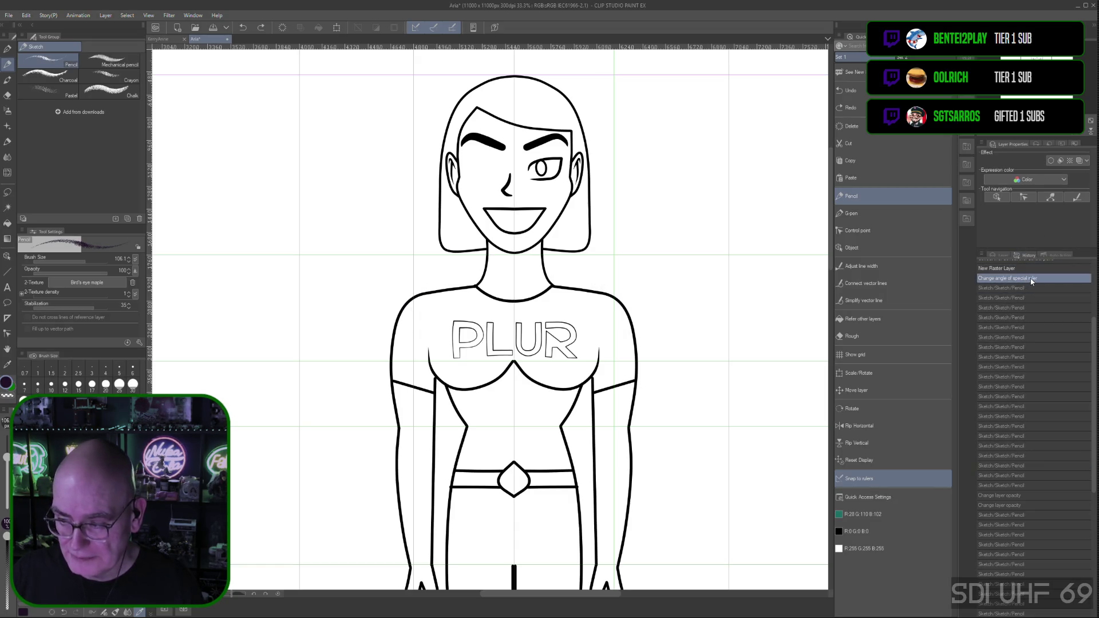
click(1001, 258)
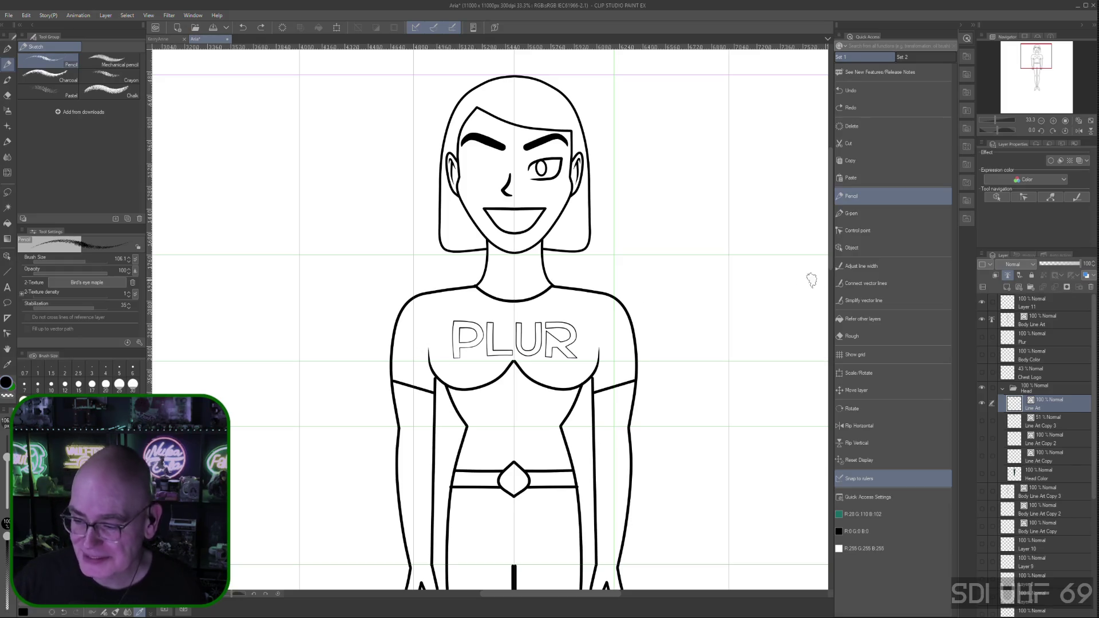
click(1037, 304)
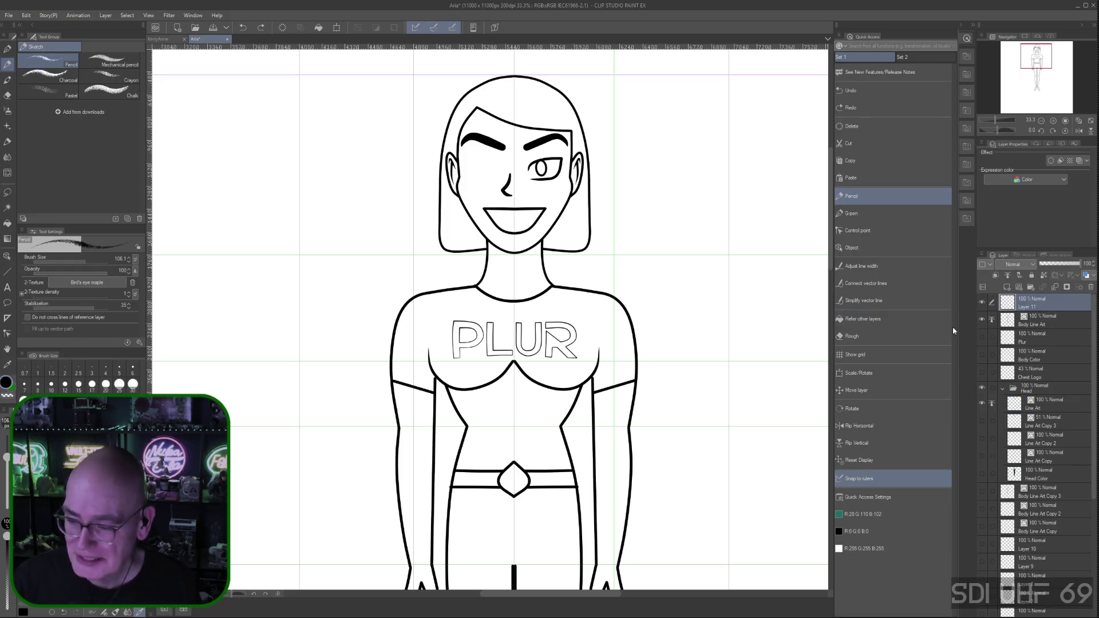
scroll(822, 238, down, 3)
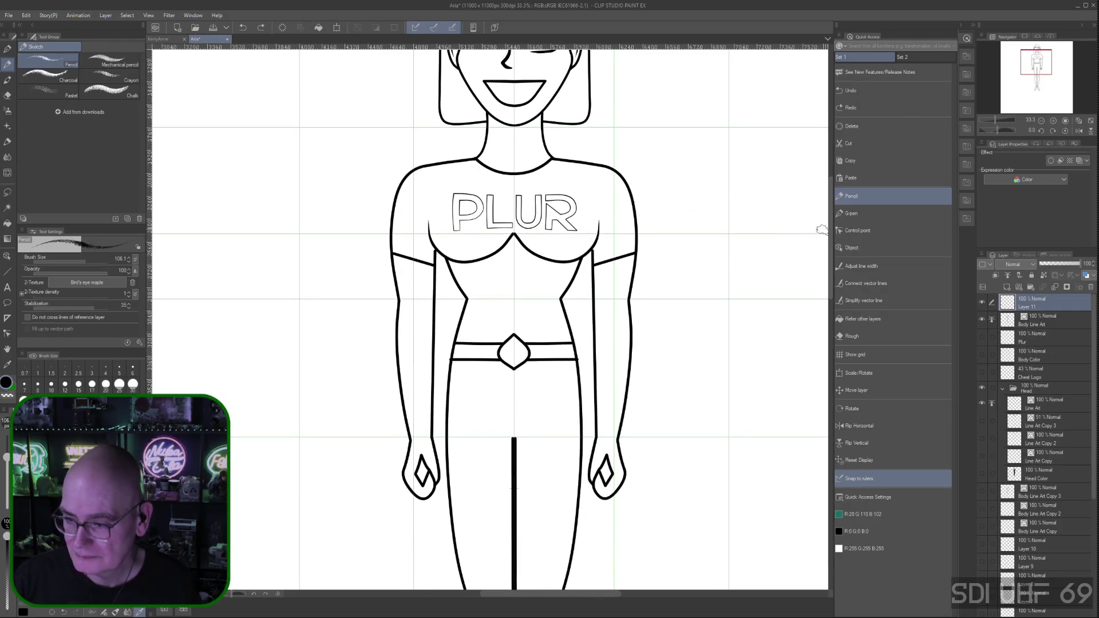
scroll(799, 232, up, 1)
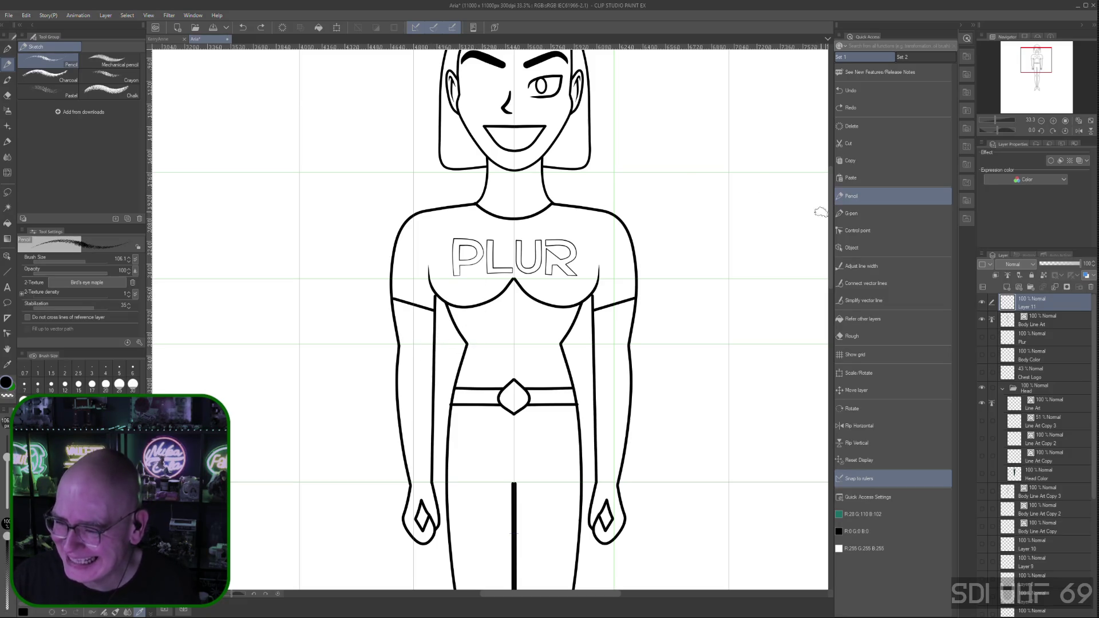
scroll(832, 207, up, 2)
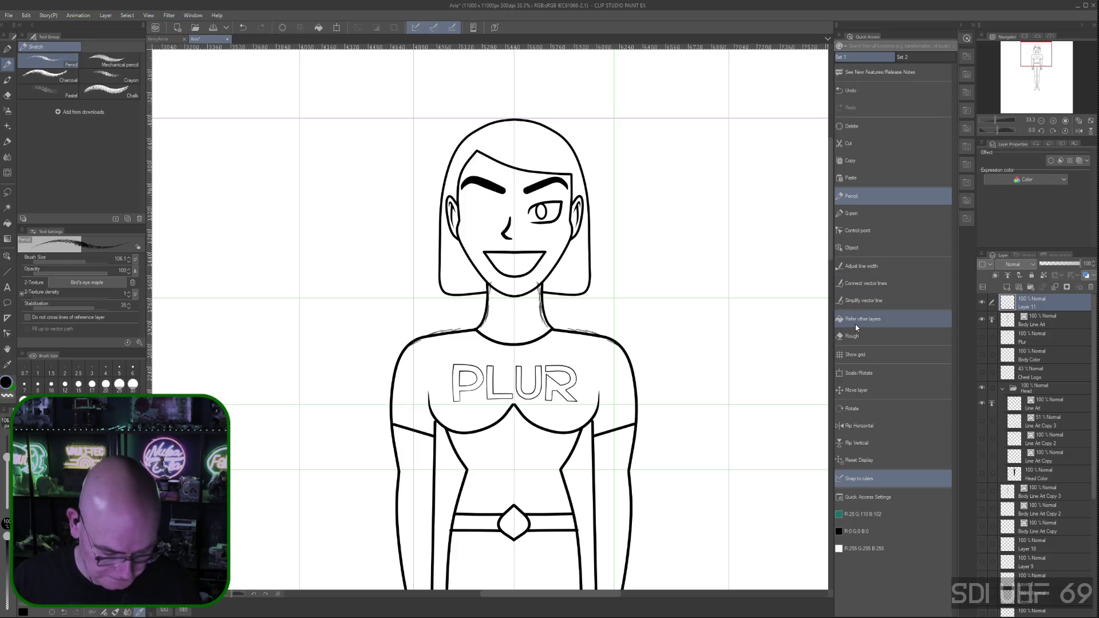
Undo the last pencil stroke around the neck and shoulders
key(ctrl+z)
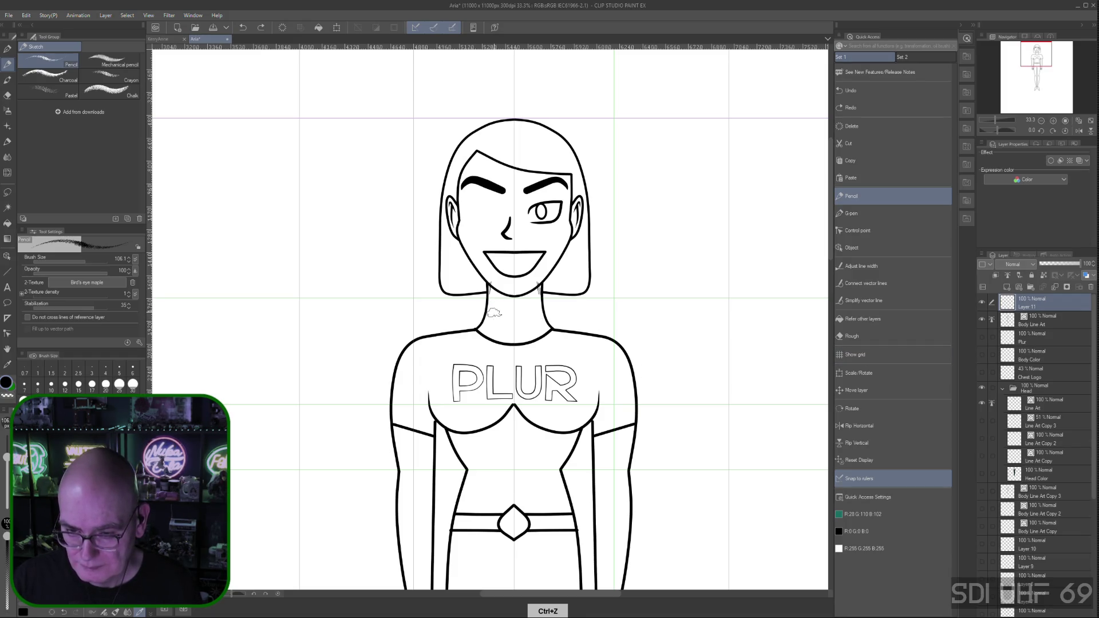
Fade the Body Line Art layer to about 23% opacity so it reads as light grey
click(1044, 322)
click(1060, 264)
drag(1060, 265, 1047, 261)
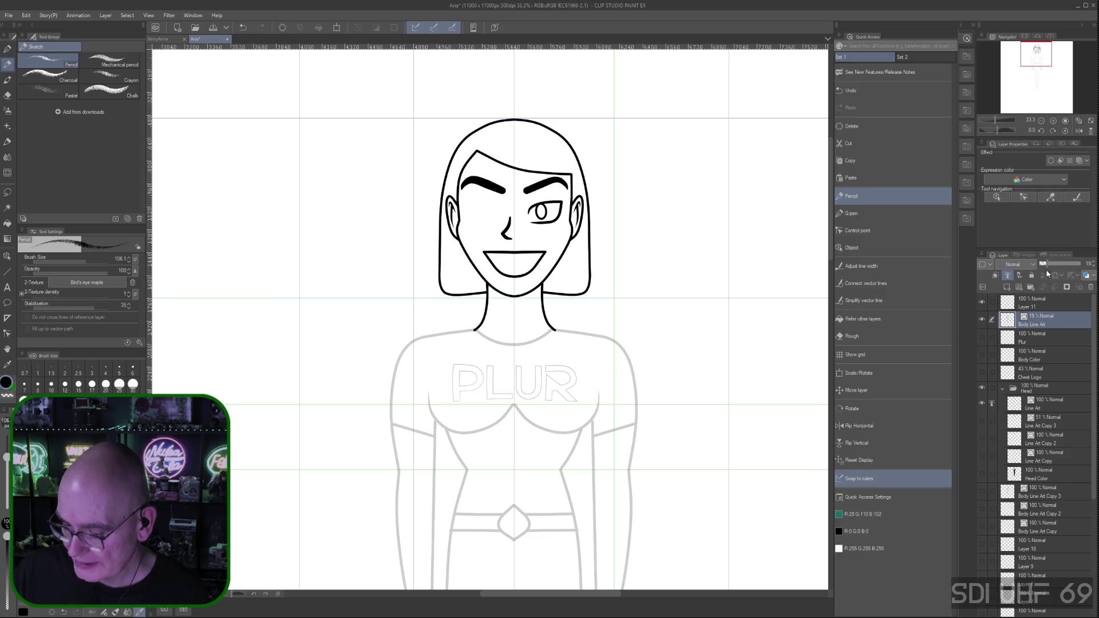
Lower the head Line Art layer's opacity to grey, then return to Layer 11 for sketching
click(1018, 405)
drag(1075, 264, 1049, 268)
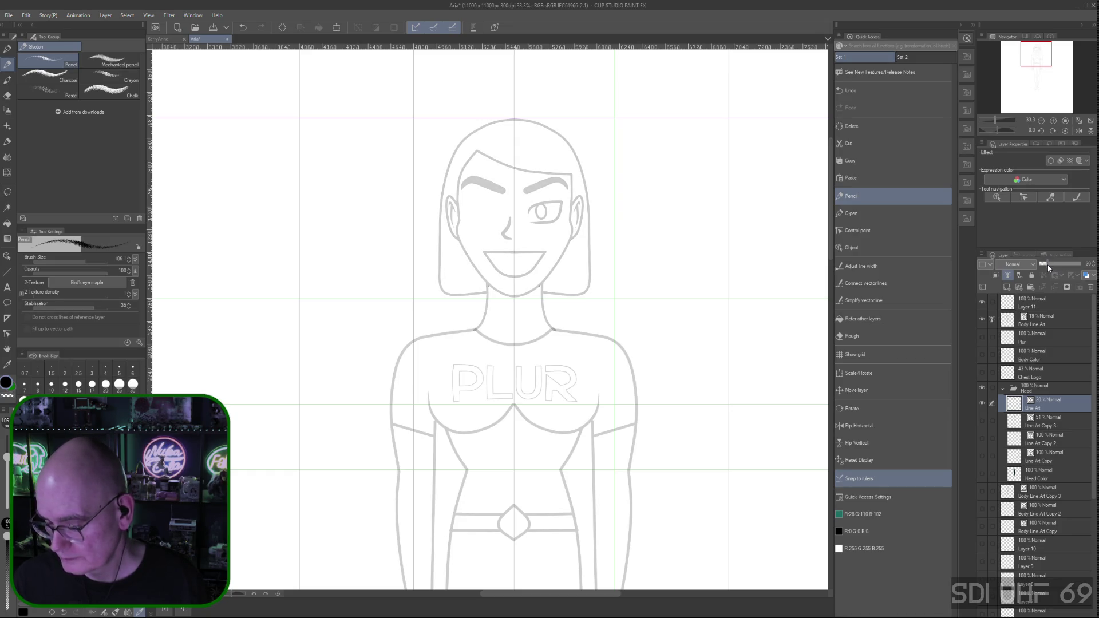
click(1049, 302)
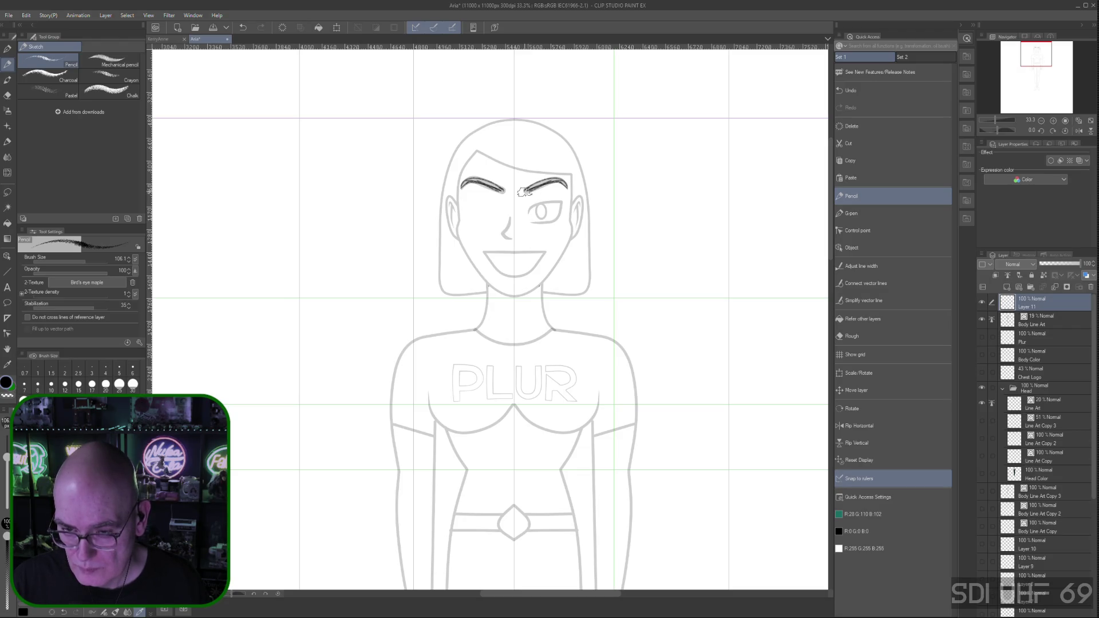
key(ctrl+plus)
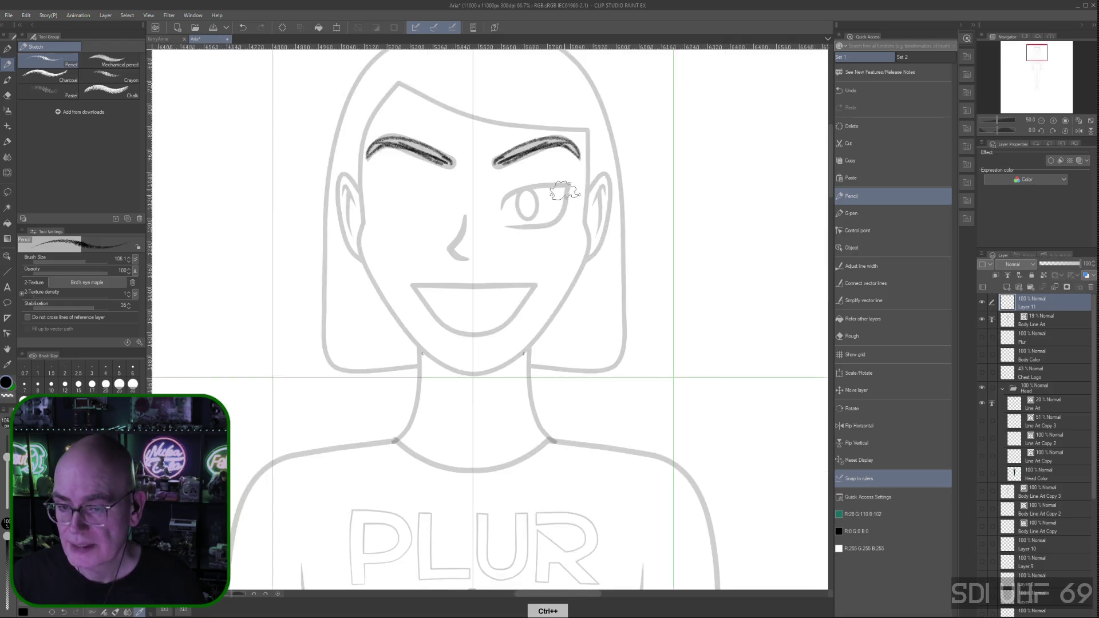
Darken both eyebrows and draw the upper eyelid line under the symmetry ruler
key(ctrl+plus)
key(ctrl+plus)
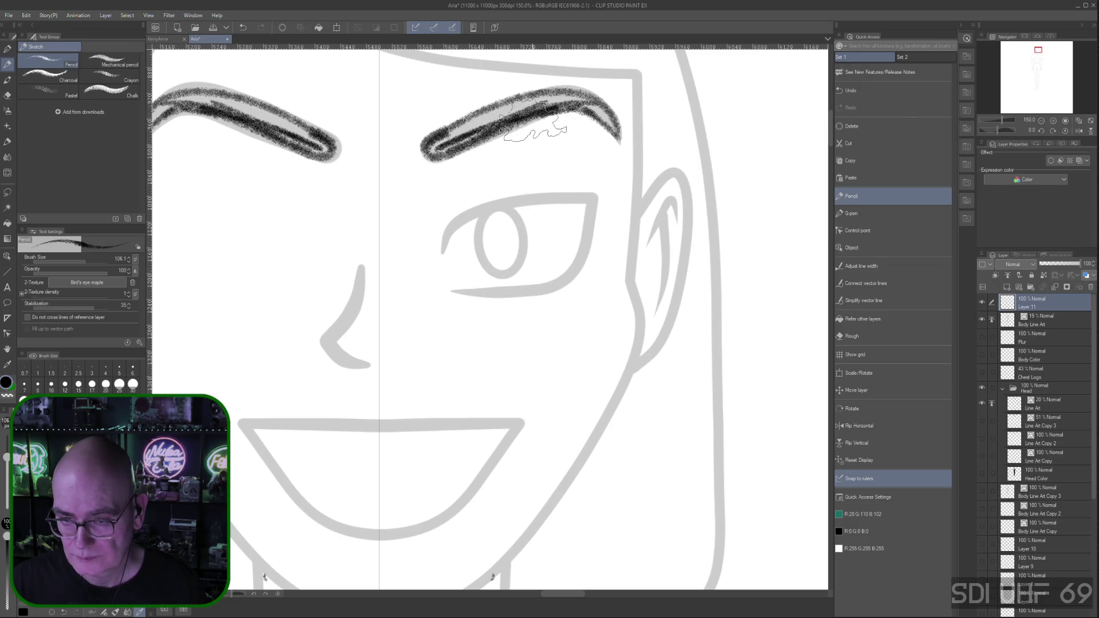
drag(533, 129, 504, 140)
mouse_move(429, 140)
mouse_down()
mouse_move(475, 125)
mouse_move(430, 115)
mouse_move(441, 123)
mouse_move(404, 140)
mouse_move(489, 116)
mouse_move(515, 92)
mouse_move(490, 103)
mouse_move(563, 97)
mouse_move(576, 111)
mouse_move(558, 86)
mouse_move(601, 130)
mouse_move(596, 113)
mouse_move(604, 138)
mouse_move(601, 147)
mouse_move(589, 111)
mouse_move(593, 152)
mouse_up()
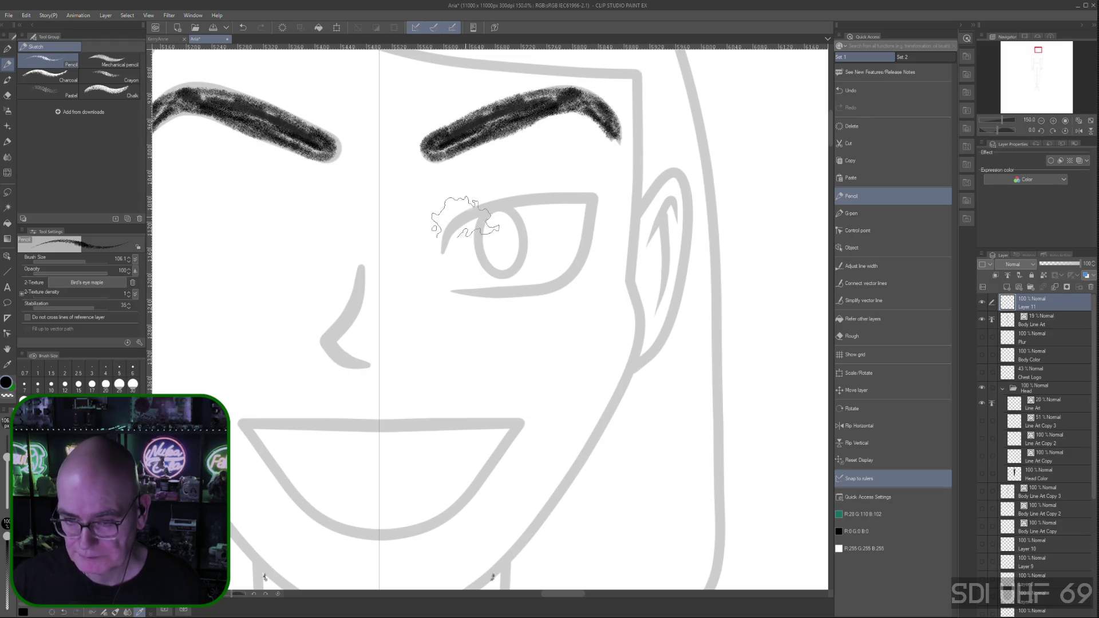
mouse_move(447, 250)
mouse_down()
mouse_move(471, 219)
mouse_move(603, 194)
mouse_up()
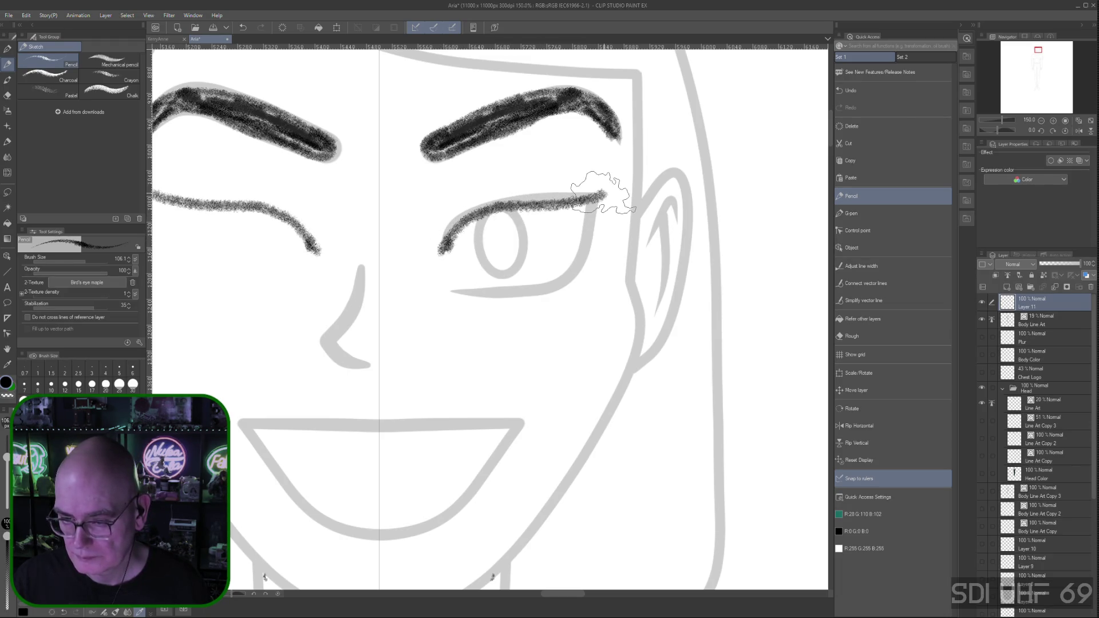
Draw the lower eyelids, redoing them once, and darken the outer eye corners
mouse_move(459, 289)
mouse_down()
mouse_move(513, 292)
mouse_move(557, 272)
mouse_move(612, 187)
mouse_up()
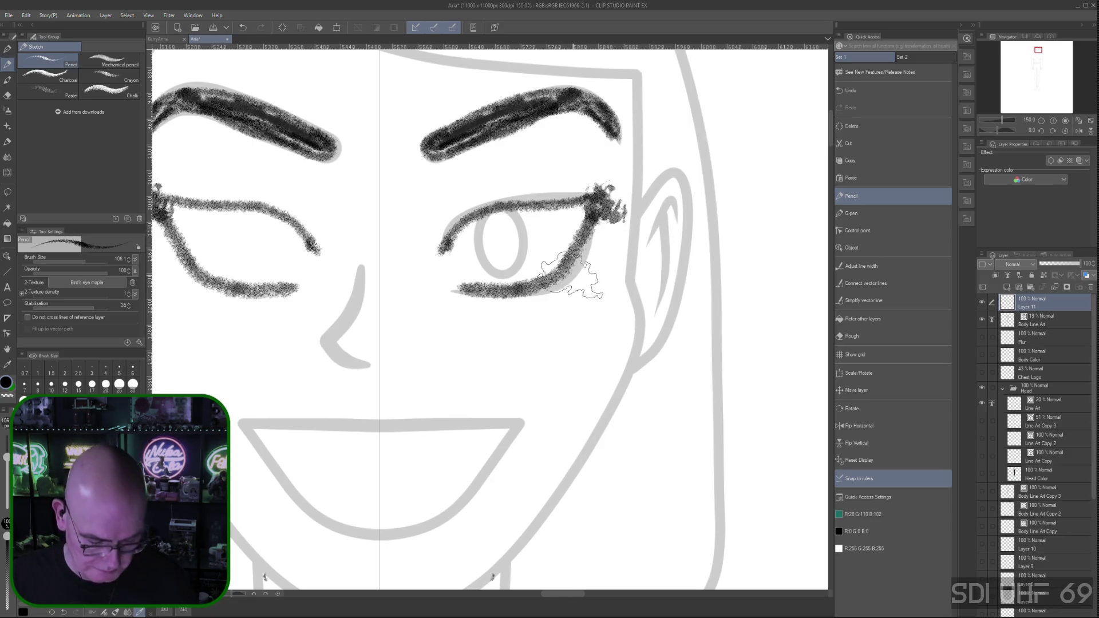
key(ctrl+z)
key(ctrl+z)
key(ctrl+z)
click(464, 290)
mouse_move(463, 290)
mouse_down()
mouse_move(594, 216)
mouse_move(596, 196)
mouse_move(588, 245)
mouse_move(593, 205)
mouse_up()
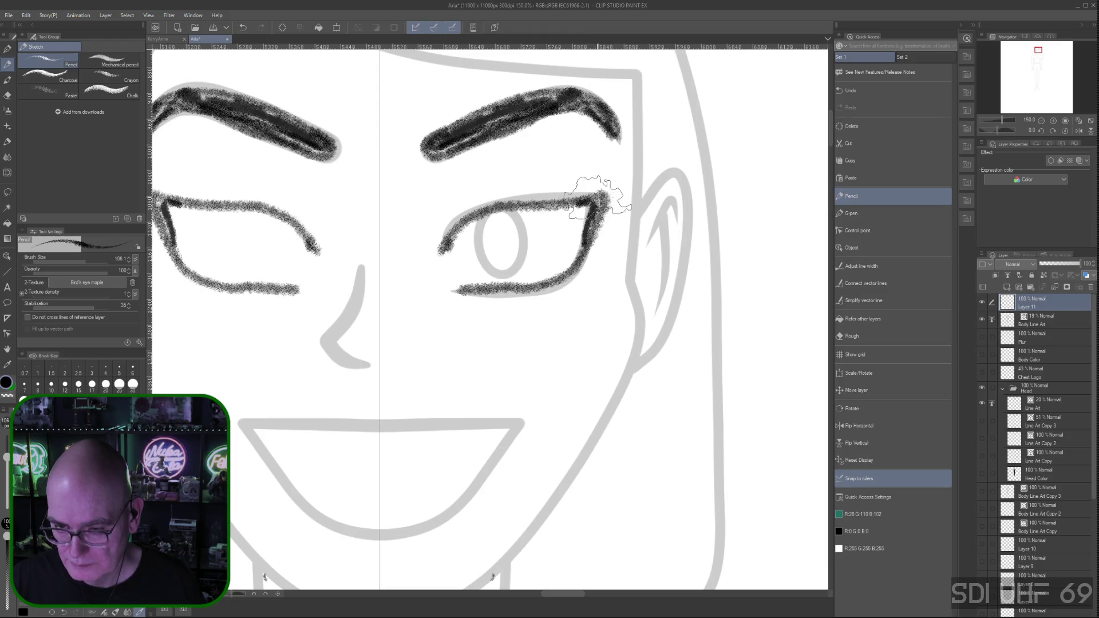
drag(589, 223, 587, 244)
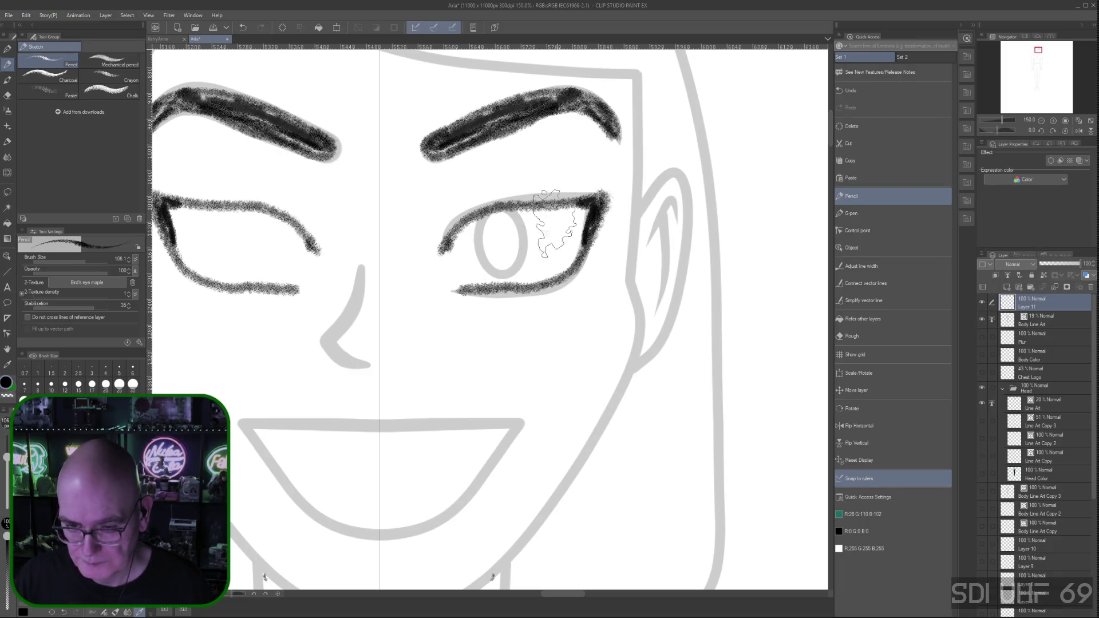
key(ctrl+minus)
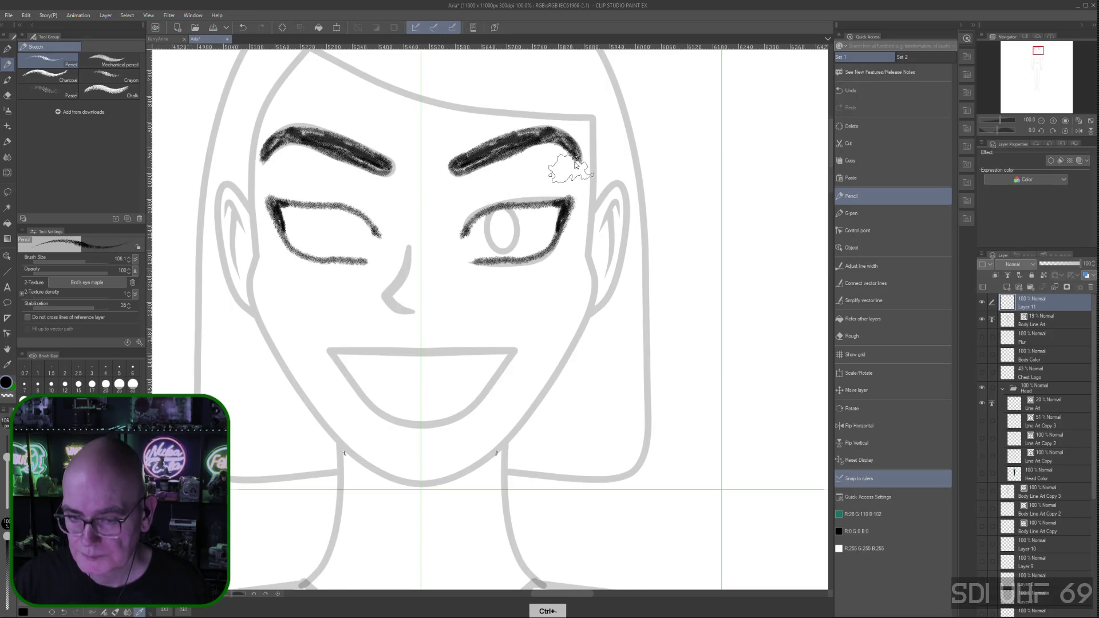
Draw and refine rough iris circles inside both eyes
key(ctrl+minus)
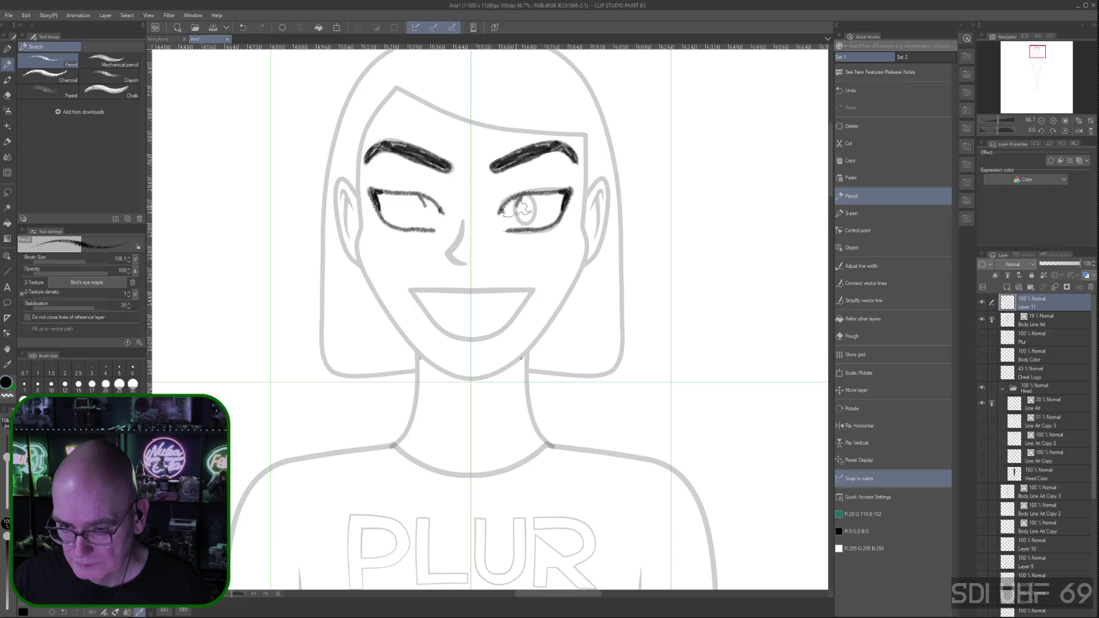
mouse_move(516, 214)
mouse_down()
mouse_move(532, 210)
mouse_move(532, 199)
mouse_move(522, 221)
mouse_move(530, 194)
mouse_move(520, 219)
mouse_move(529, 193)
mouse_up()
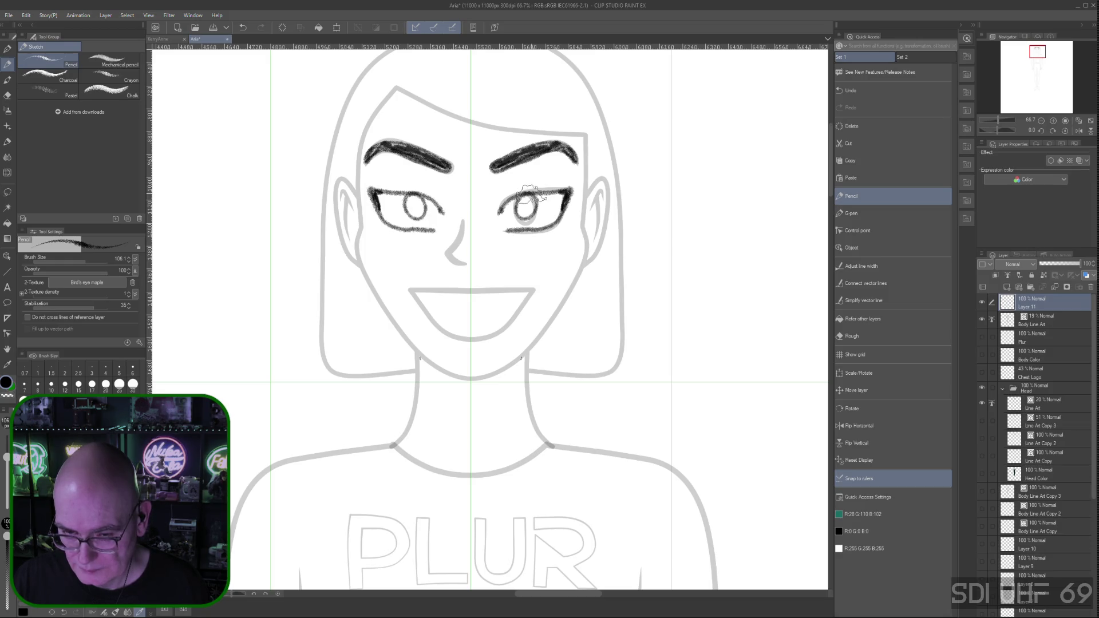
drag(529, 195, 528, 196)
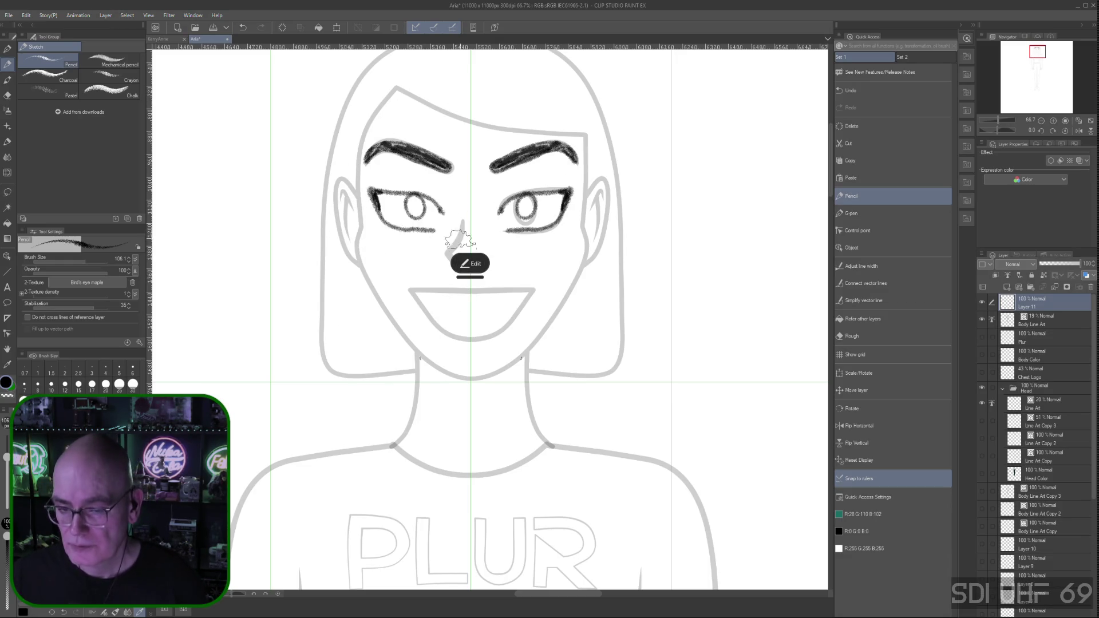
Sketch lines along the nose sides and nostrils, redoing the left nostril with an inward curve
drag(463, 222, 460, 238)
mouse_move(478, 220)
mouse_down()
mouse_move(480, 235)
mouse_move(449, 250)
mouse_up()
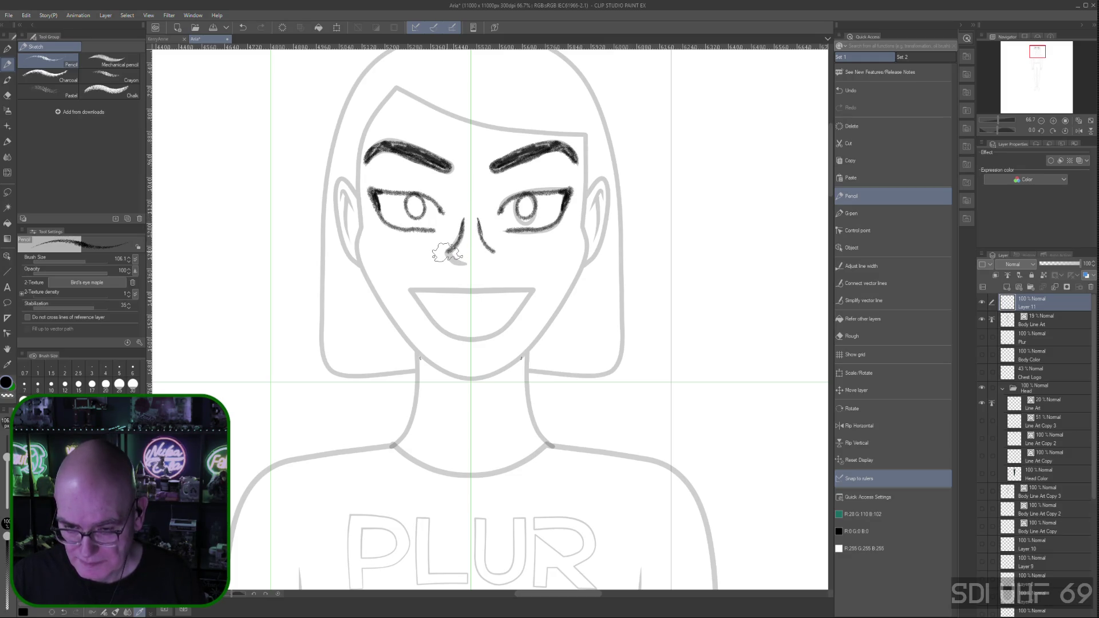
key(ctrl+z)
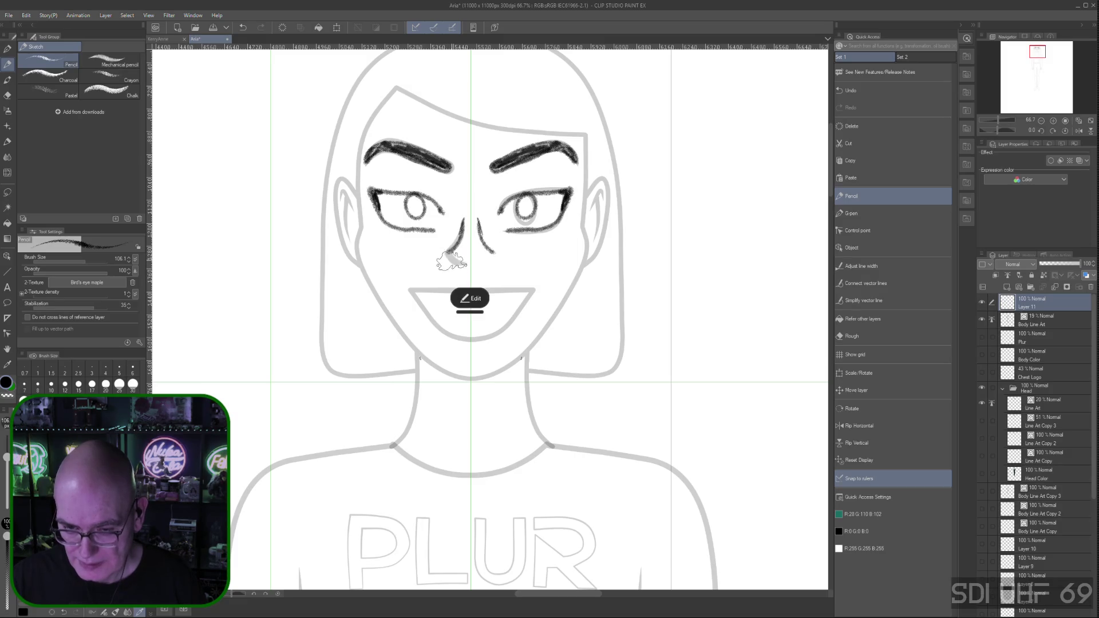
mouse_move(456, 244)
mouse_down()
mouse_move(447, 258)
mouse_move(460, 266)
mouse_up()
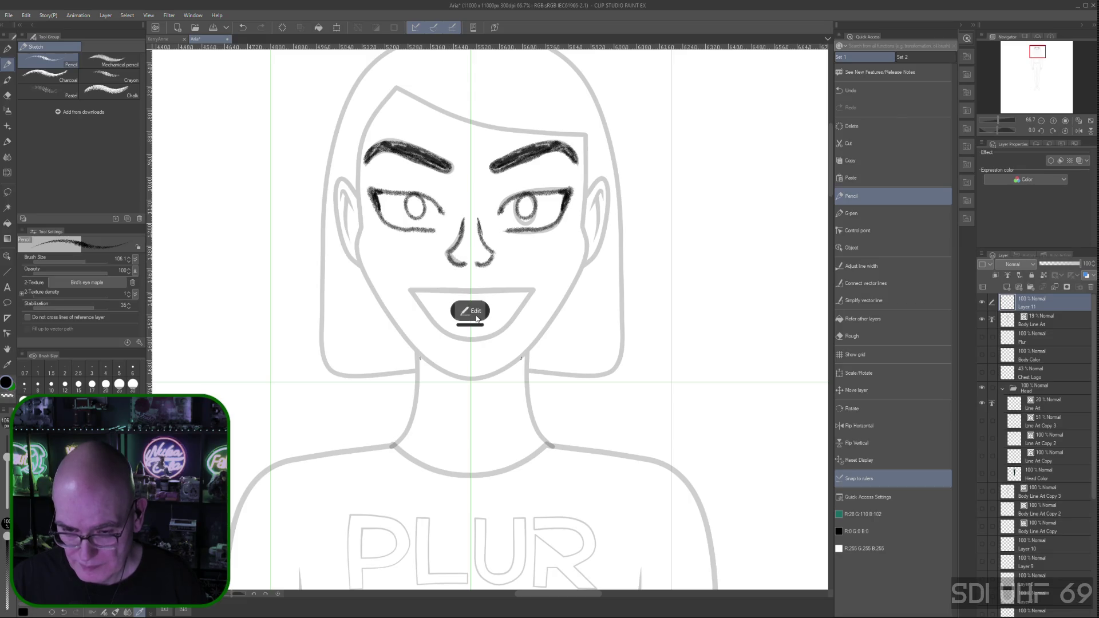
Nudge the end of the left nostril stroke upward with the edit handles
click(471, 314)
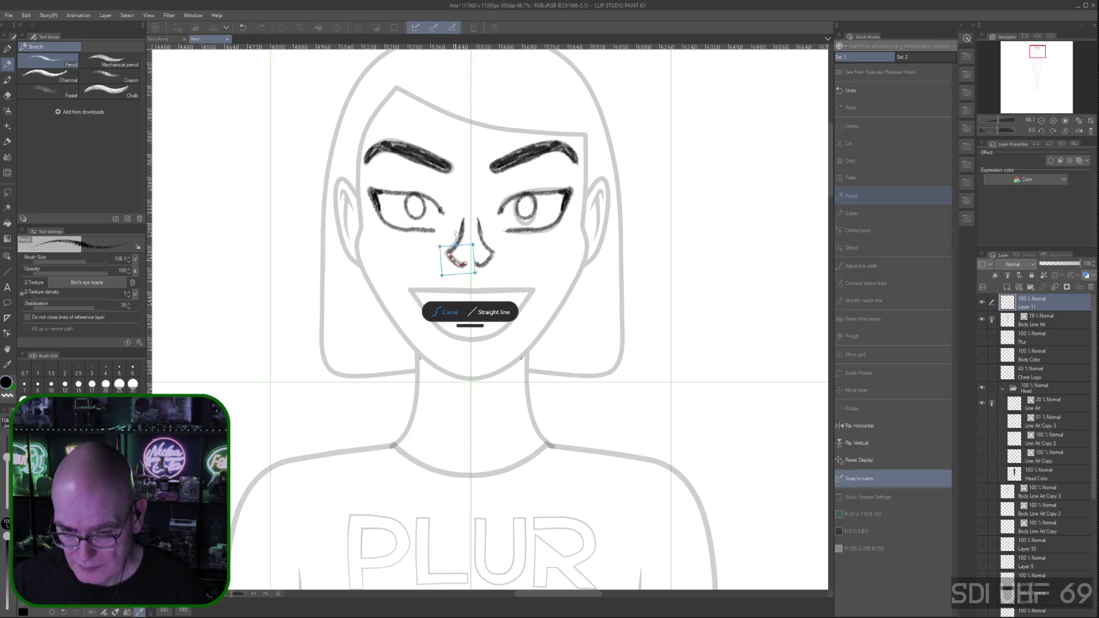
drag(458, 265, 458, 263)
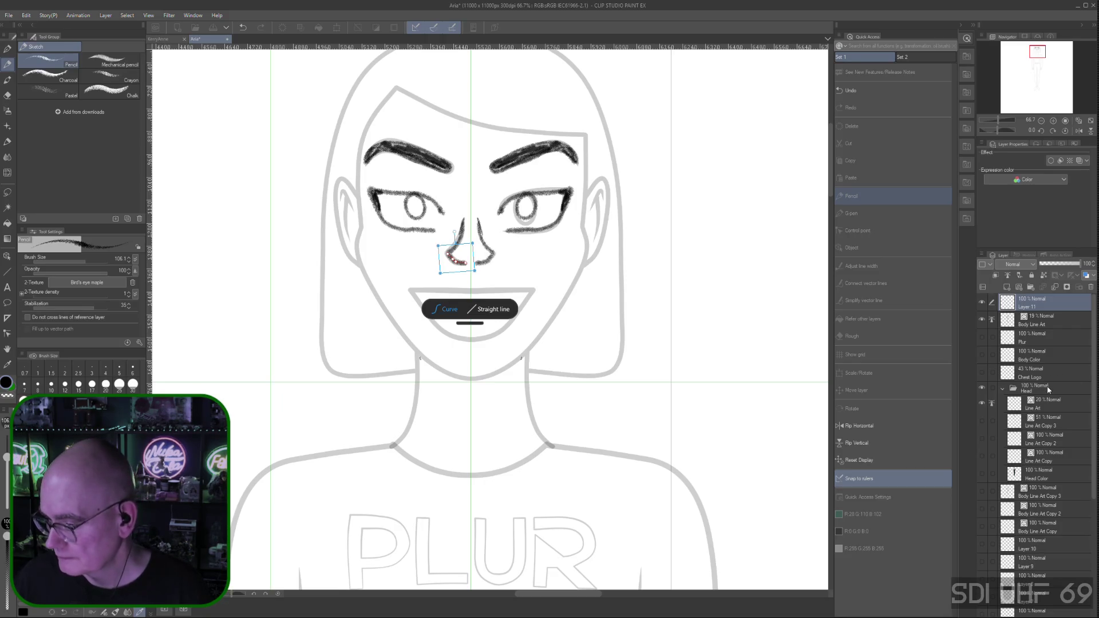
Erase the nostril curves with the Rough eraser, leaving one nose line, and return to Pencil
click(867, 336)
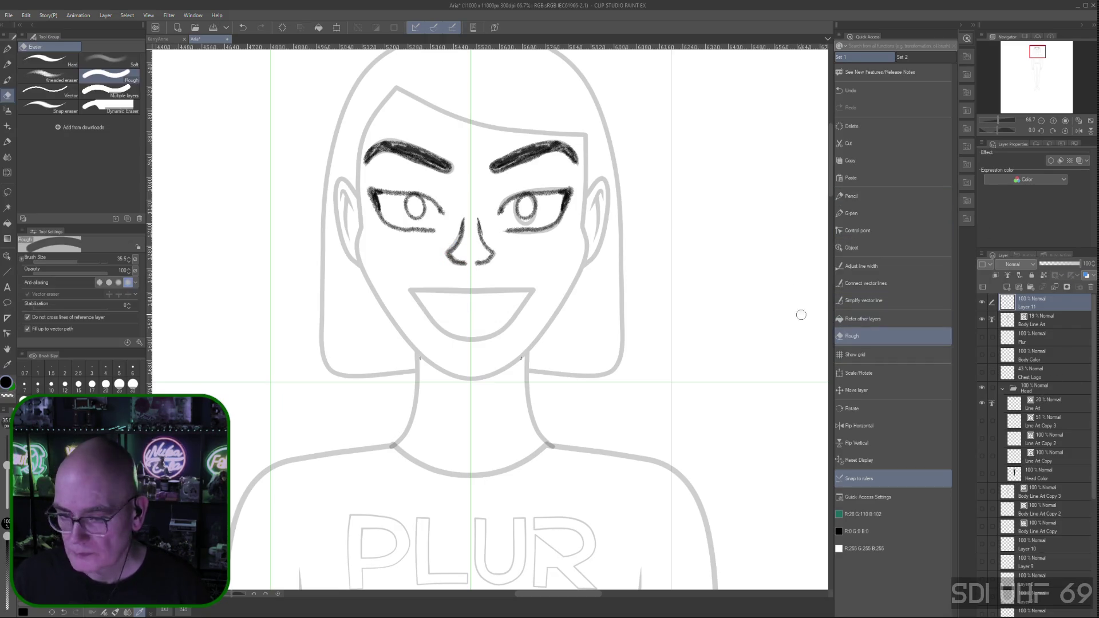
mouse_move(480, 261)
mouse_down()
mouse_move(491, 256)
mouse_move(481, 236)
mouse_up()
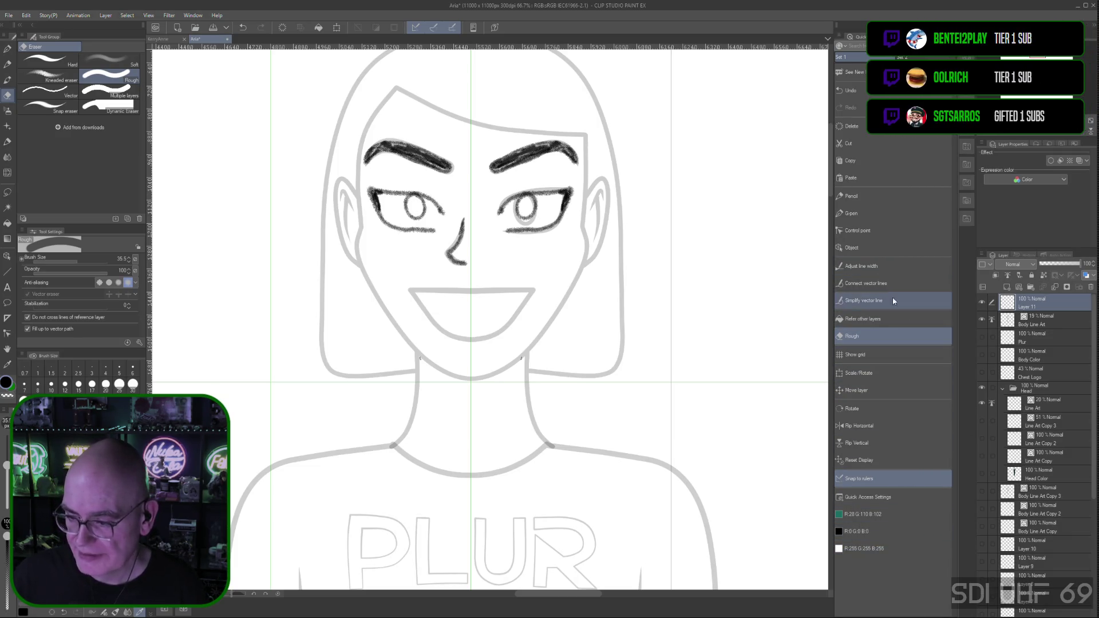
click(863, 195)
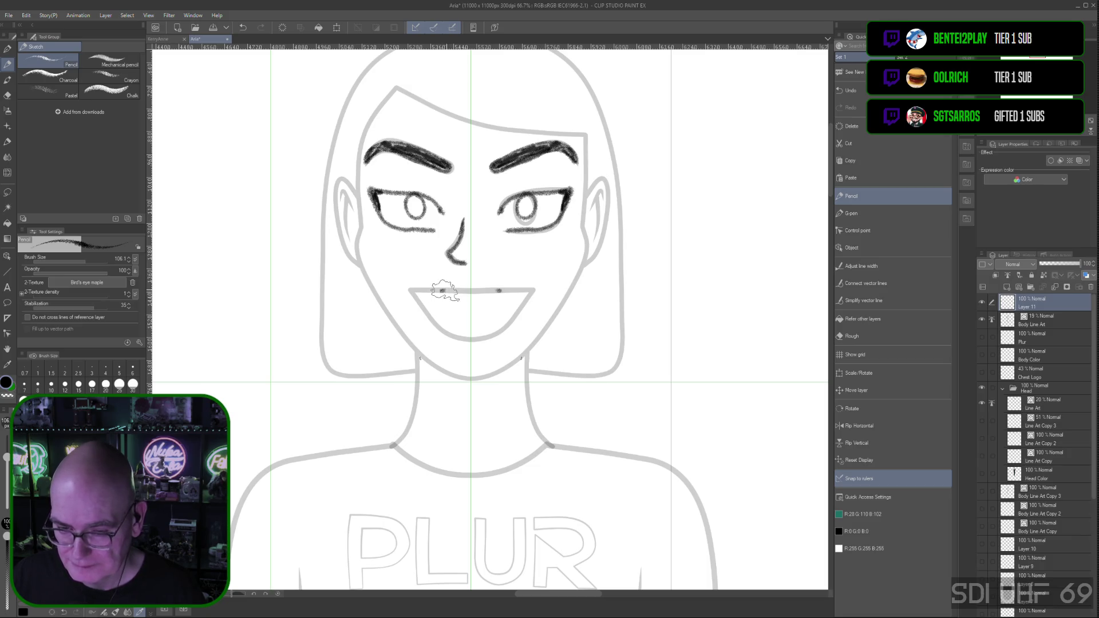
Sketch a line inside the mouth and begin widening and smoothing it with edit handles
mouse_move(471, 291)
mouse_down()
mouse_move(503, 301)
mouse_move(455, 322)
mouse_up()
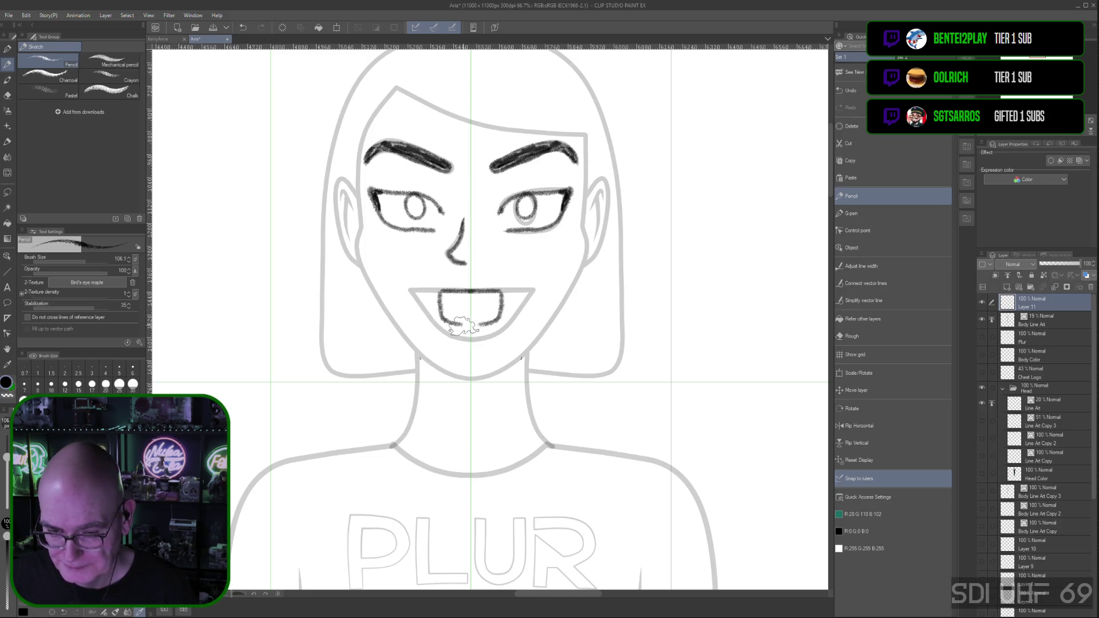
key(ctrl+z)
key(ctrl+z)
key(ctrl+z)
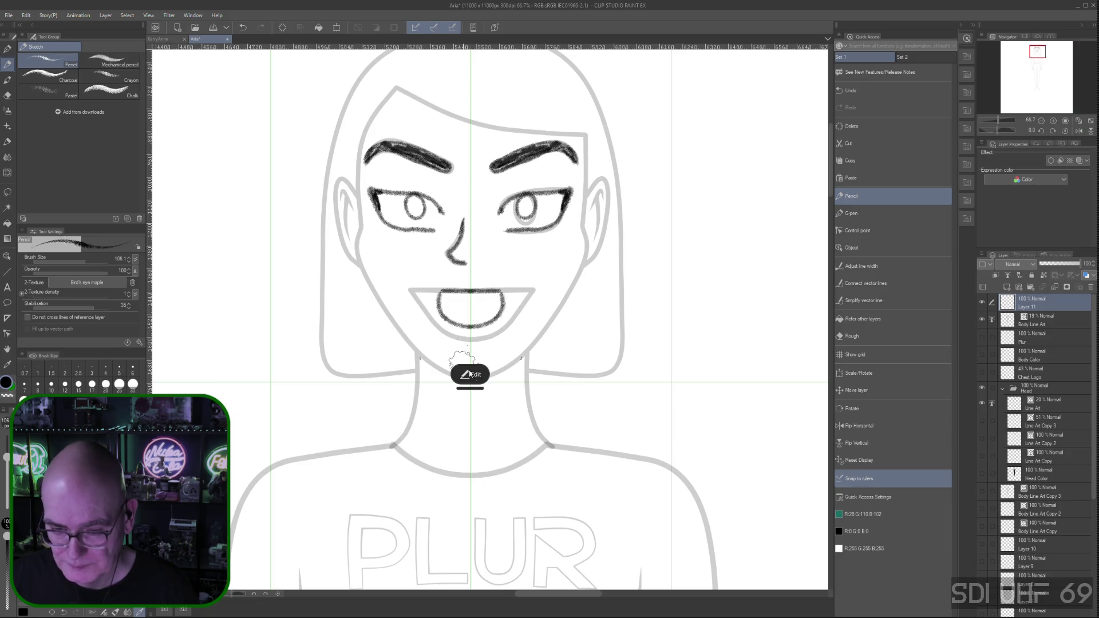
click(475, 375)
mouse_move(470, 326)
mouse_down()
mouse_move(461, 336)
mouse_move(469, 324)
mouse_move(455, 324)
mouse_up()
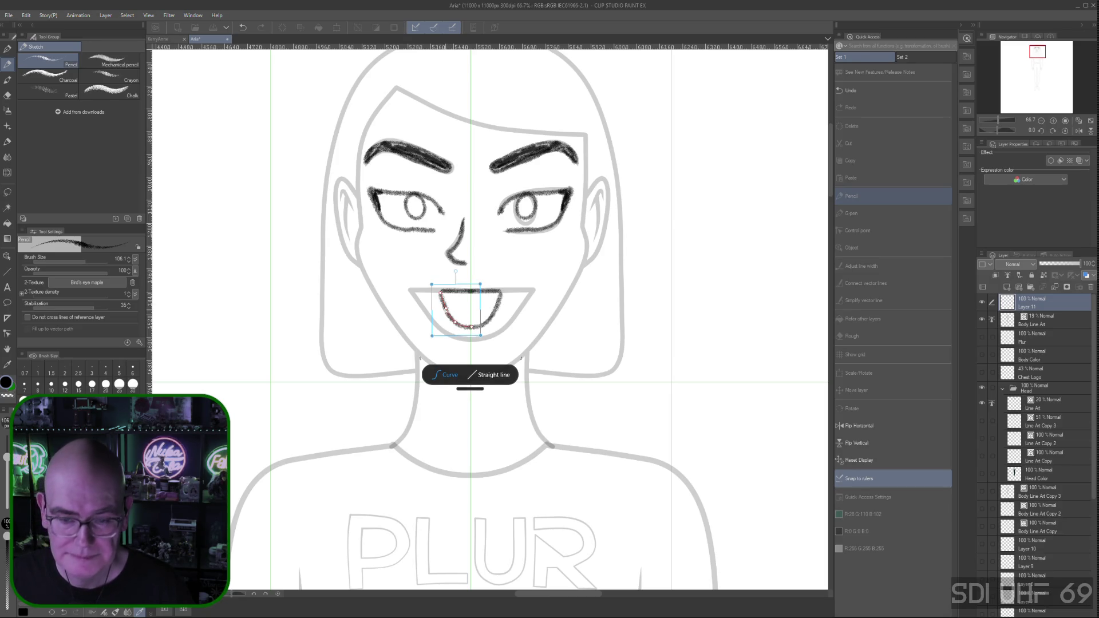
Round, narrow and bend the mouth curve to fit the smile, then commit the edit
drag(439, 301, 491, 311)
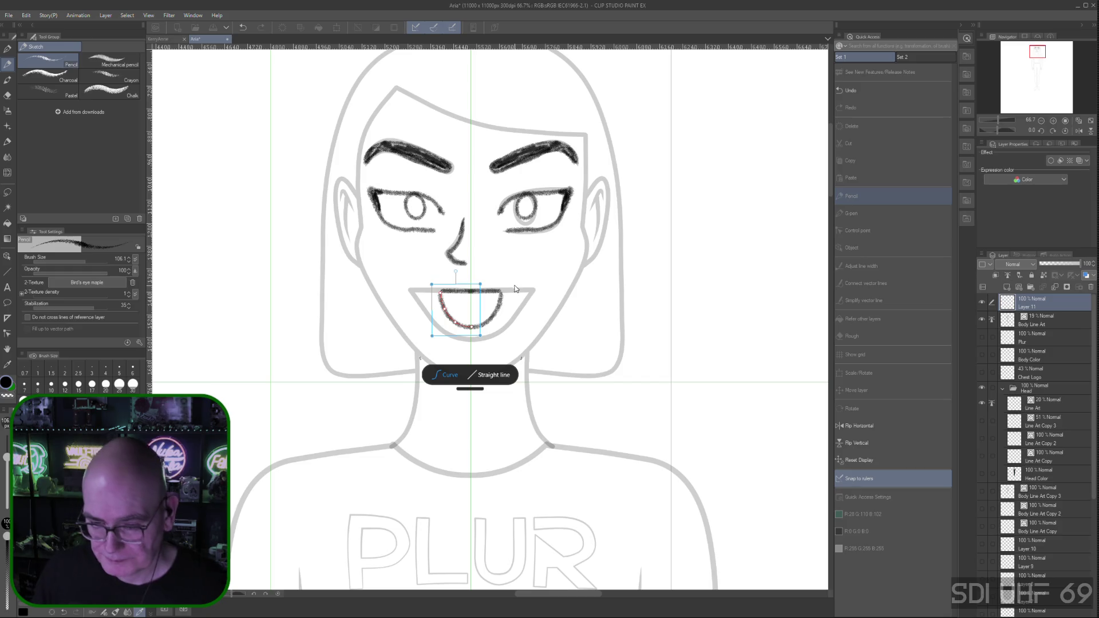
mouse_move(499, 296)
mouse_down()
mouse_move(480, 319)
mouse_move(455, 322)
mouse_move(454, 284)
mouse_move(446, 315)
mouse_move(473, 320)
mouse_up()
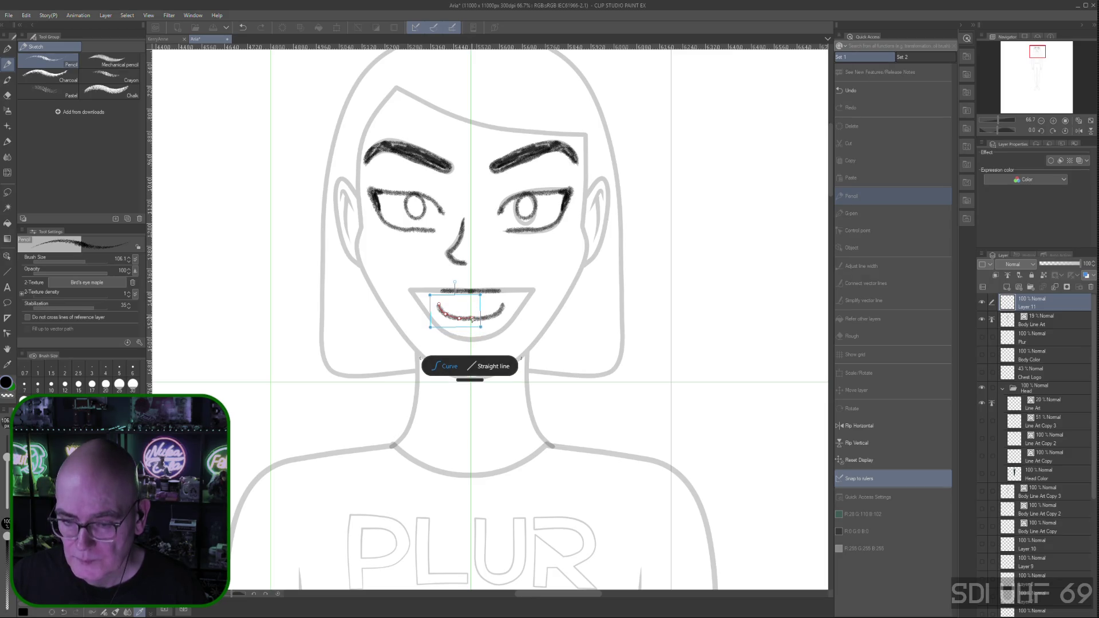
drag(450, 318, 448, 314)
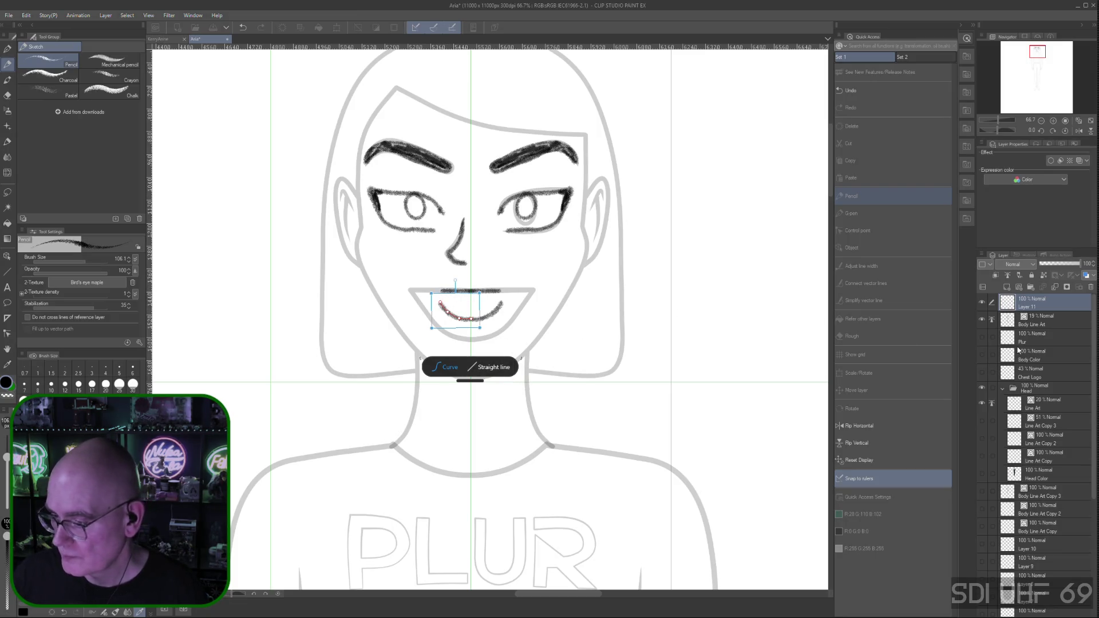
key(ctrl+d)
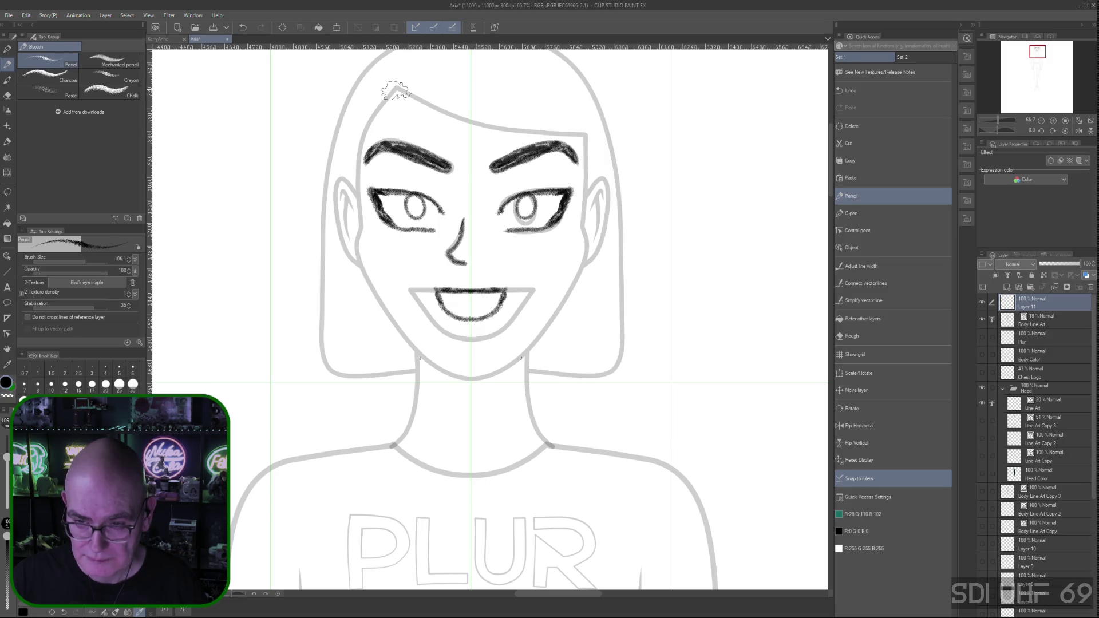
Sketch the face contour from the hairline past the eyes down to the jaw, undoing the last stroke
drag(395, 90, 359, 142)
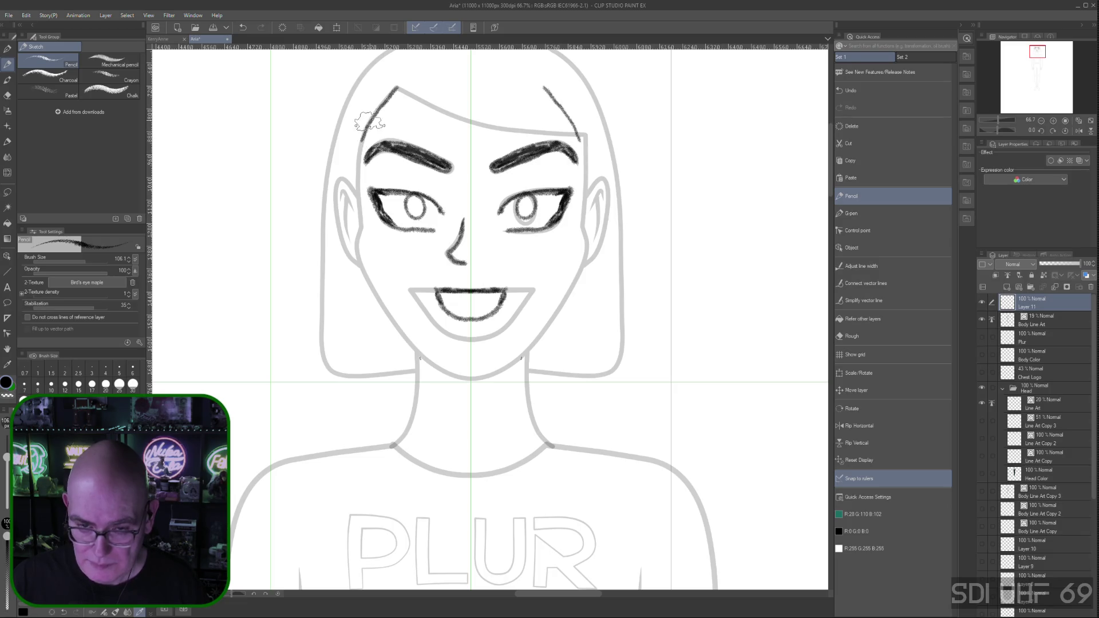
drag(359, 142, 361, 223)
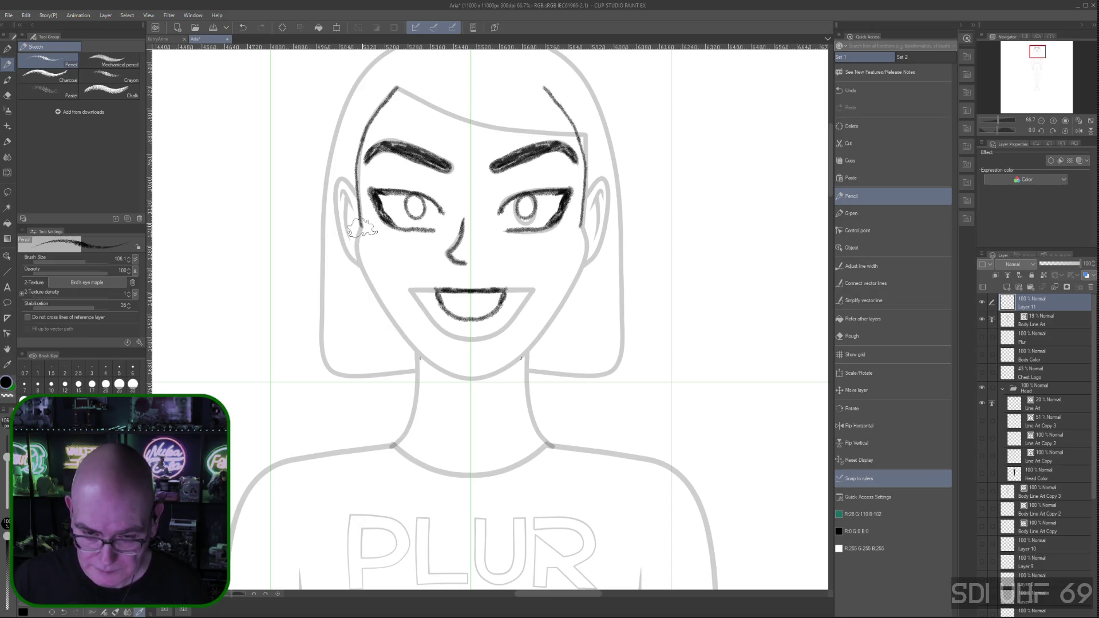
mouse_move(357, 239)
mouse_down()
mouse_move(375, 300)
mouse_move(419, 353)
mouse_move(465, 382)
mouse_up()
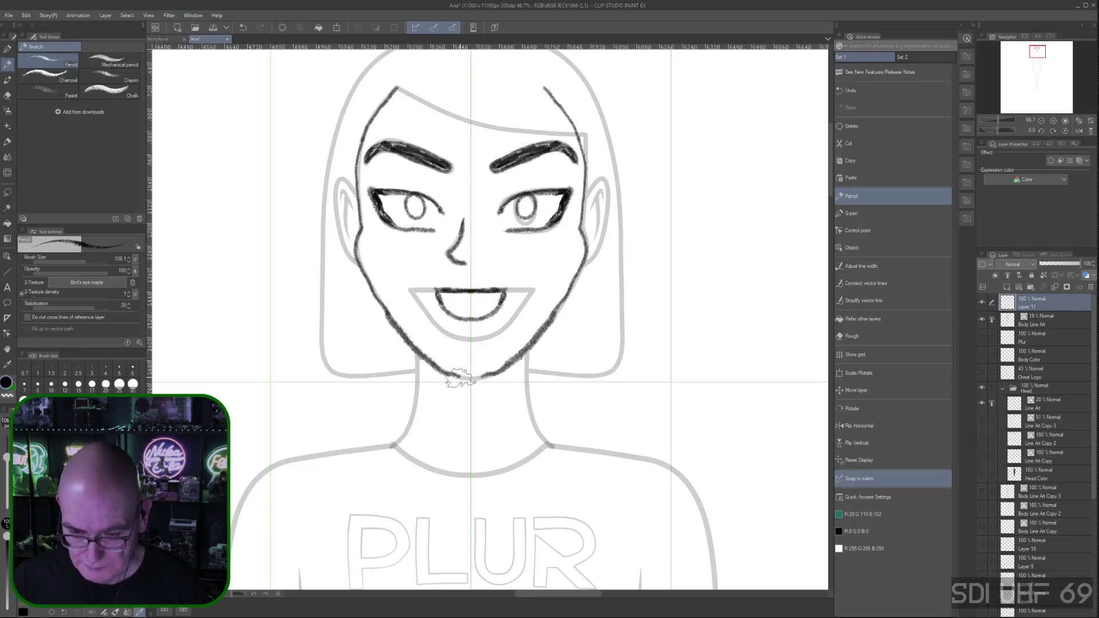
key(ctrl+z)
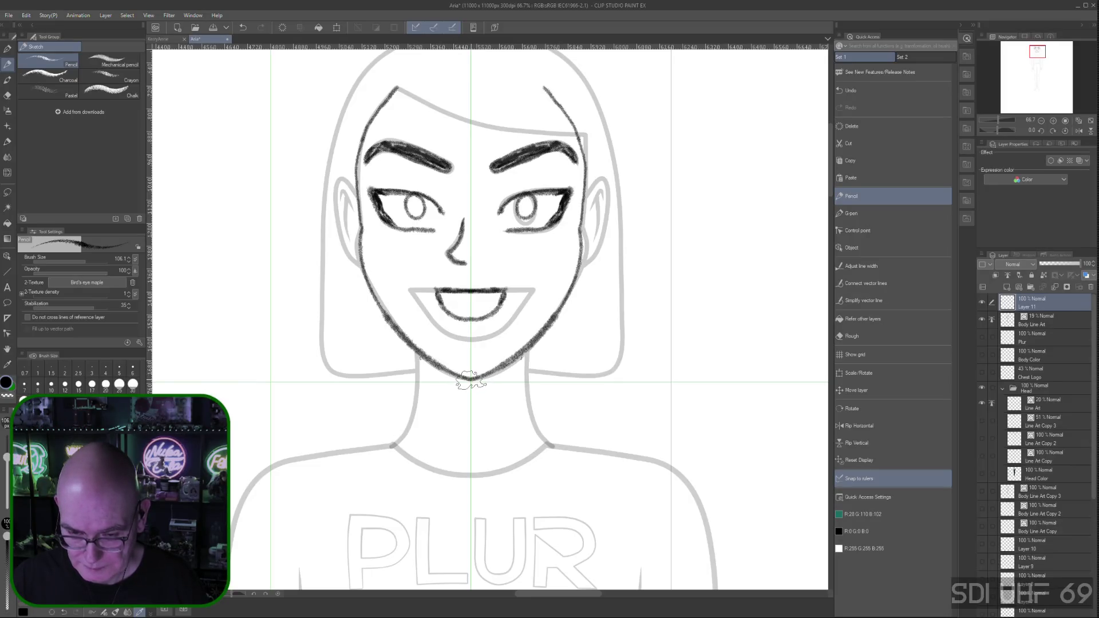
Redraw the jawline thinner, adjust its upper end and chin end with edit handles, and commit
drag(361, 232, 471, 380)
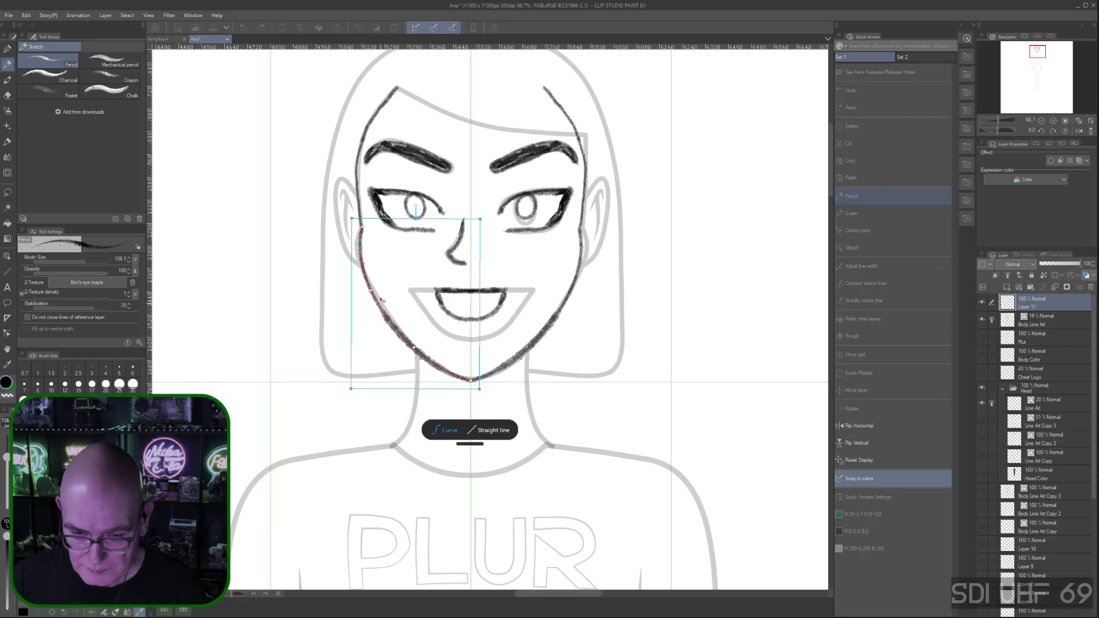
drag(371, 294, 378, 286)
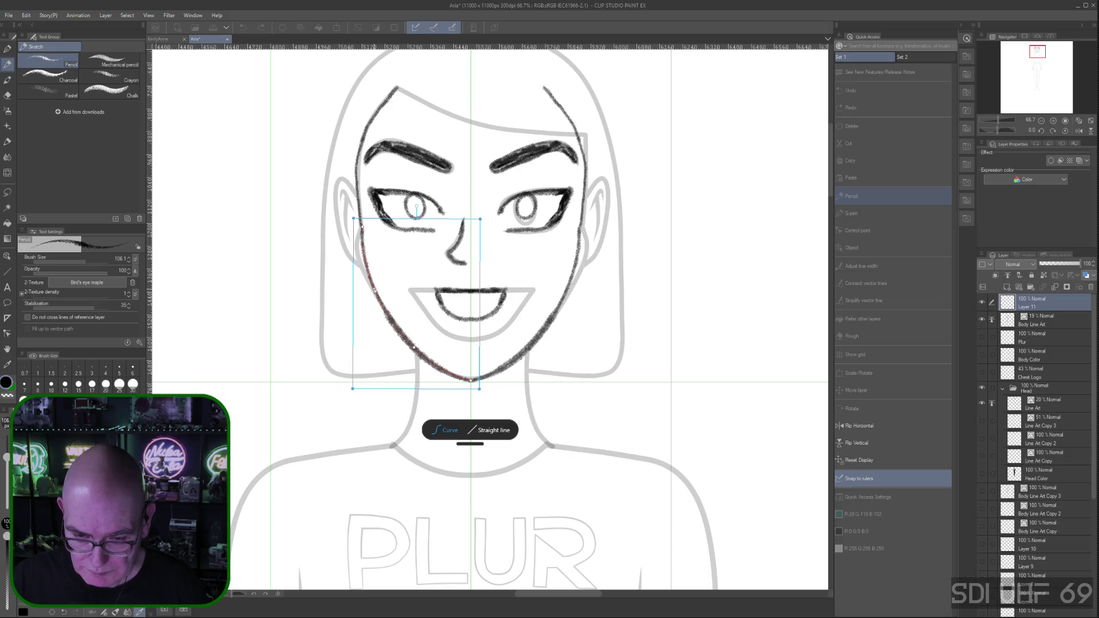
drag(363, 228, 358, 249)
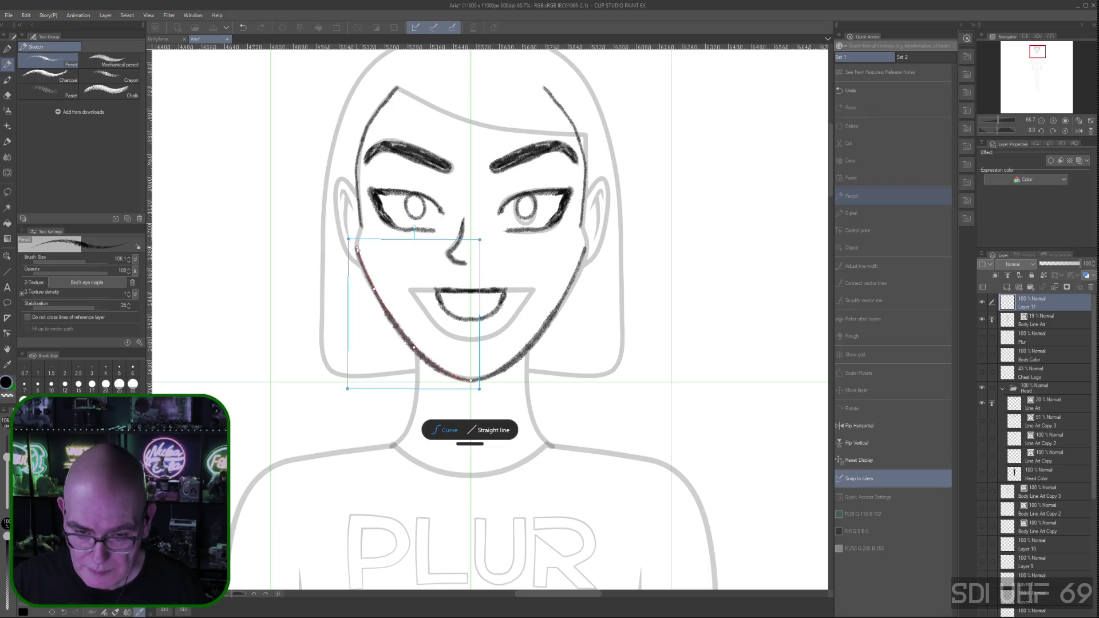
drag(357, 249, 356, 244)
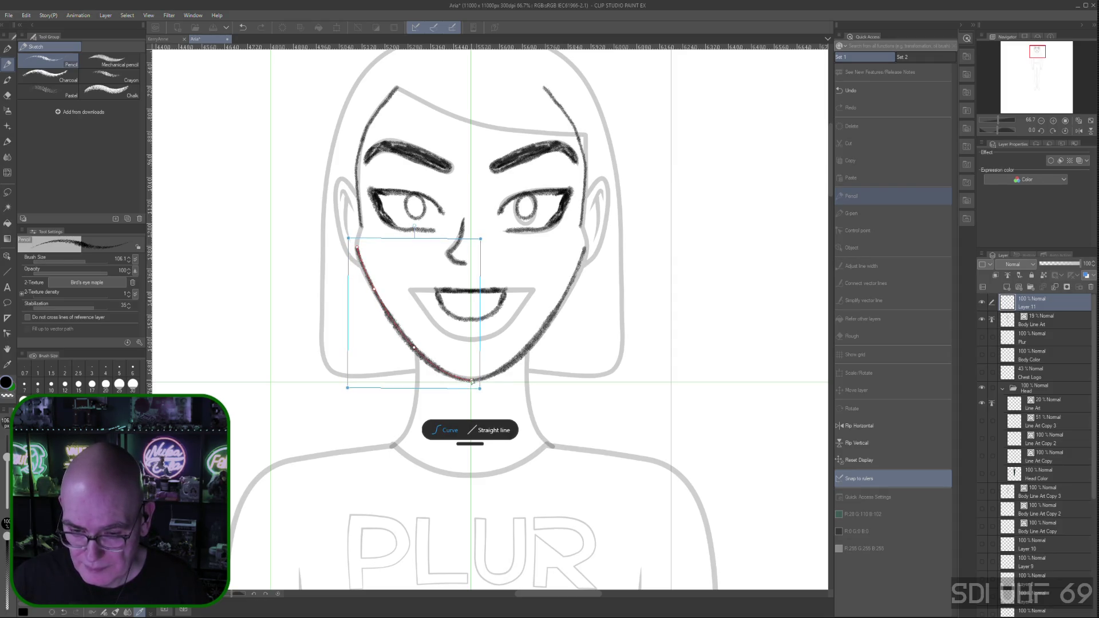
drag(472, 378, 470, 378)
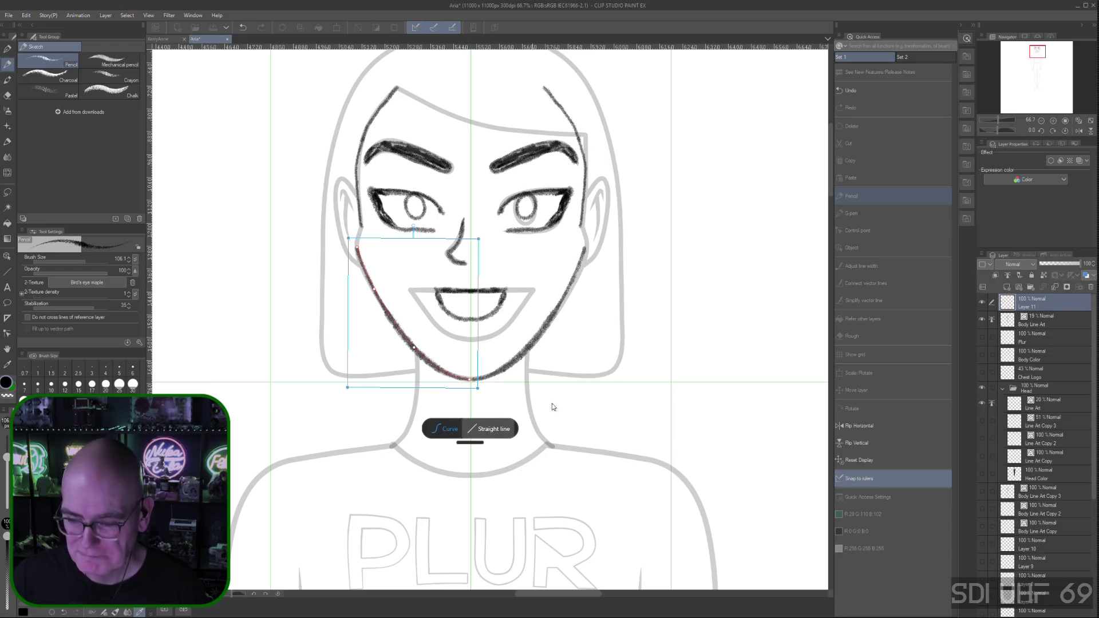
key(Return)
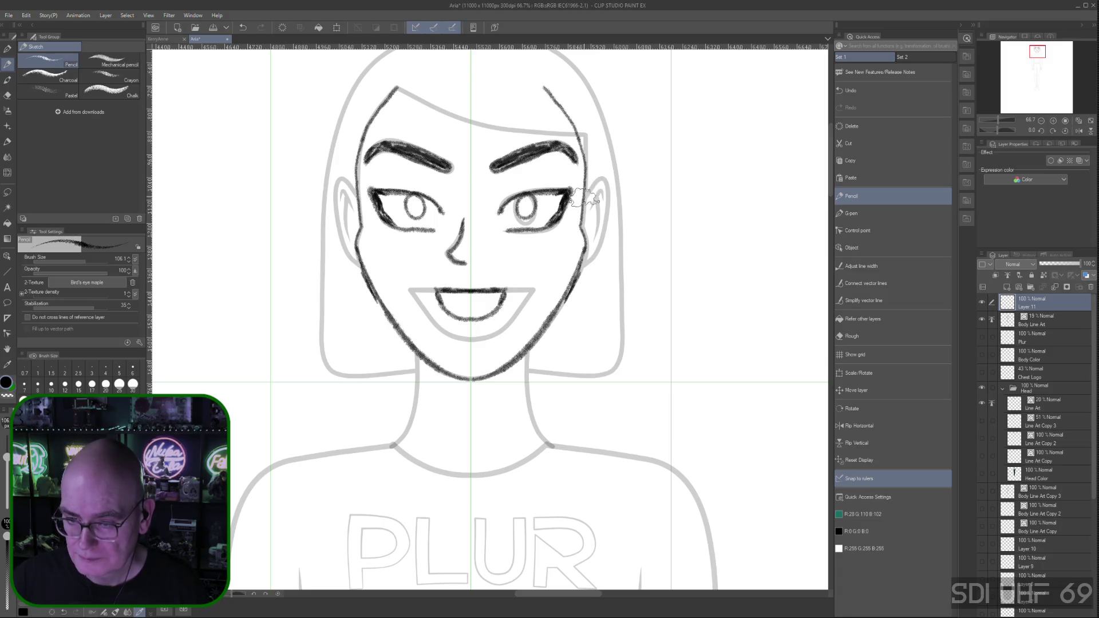
Sketch a pencil line along the ear, reshape its top curve with edit handles, and confirm
mouse_move(607, 183)
mouse_down()
mouse_move(604, 225)
mouse_move(581, 270)
mouse_up()
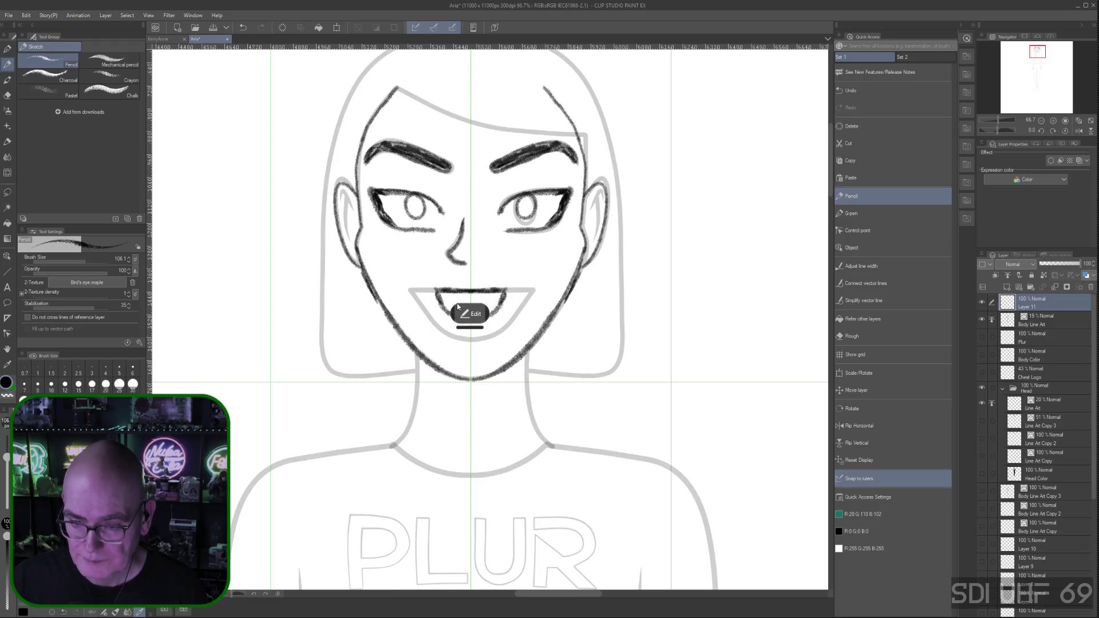
click(470, 313)
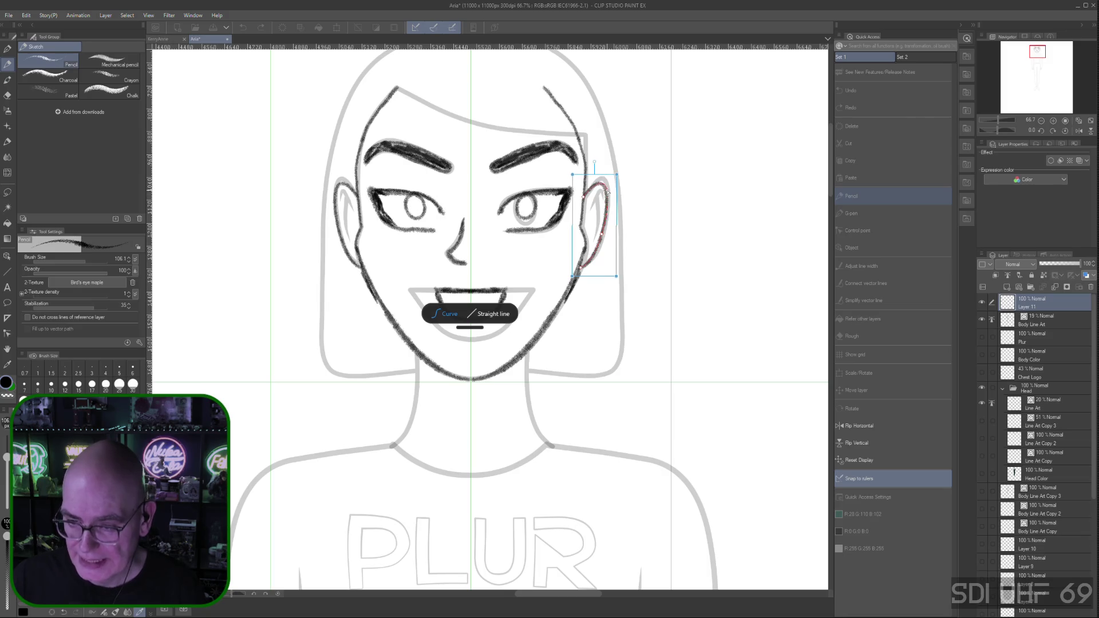
drag(609, 190, 611, 193)
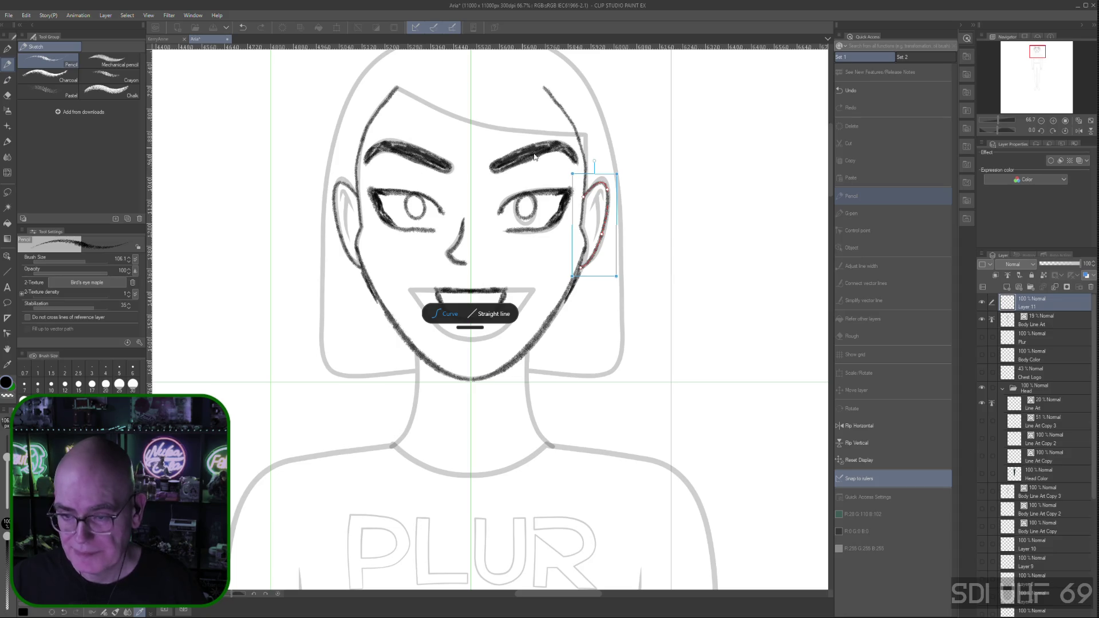
drag(610, 193, 611, 194)
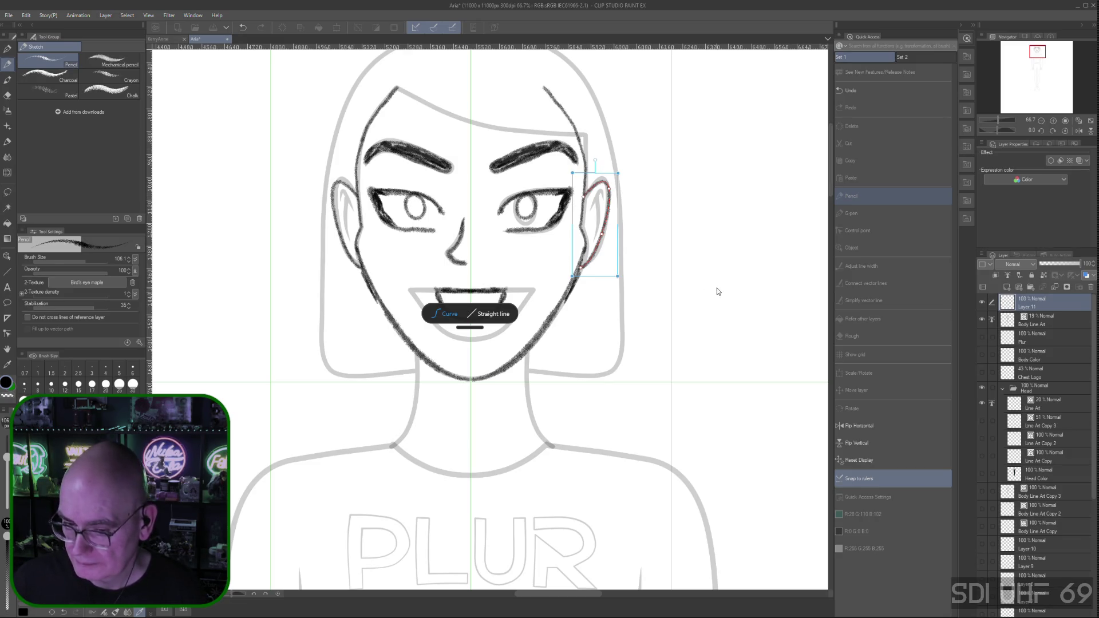
click(859, 197)
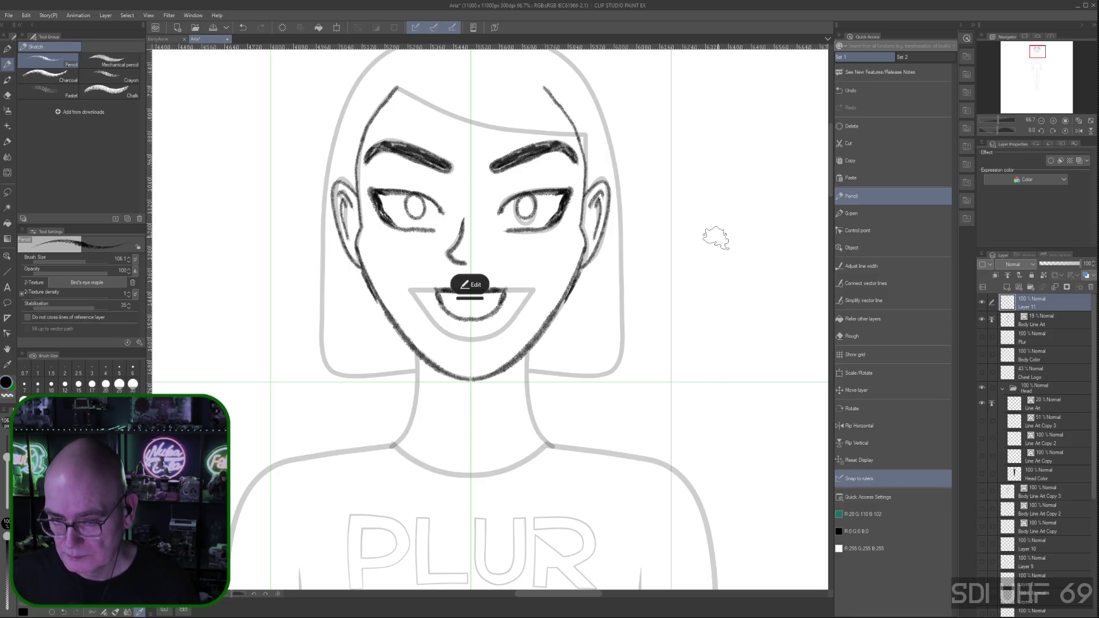
key(ctrl+minus)
Sketch mirrored pencil lines over the left shoulder and down the upper arm outline
mouse_move(712, 429)
mouse_down()
mouse_move(689, 447)
mouse_move(694, 309)
mouse_move(685, 367)
mouse_up()
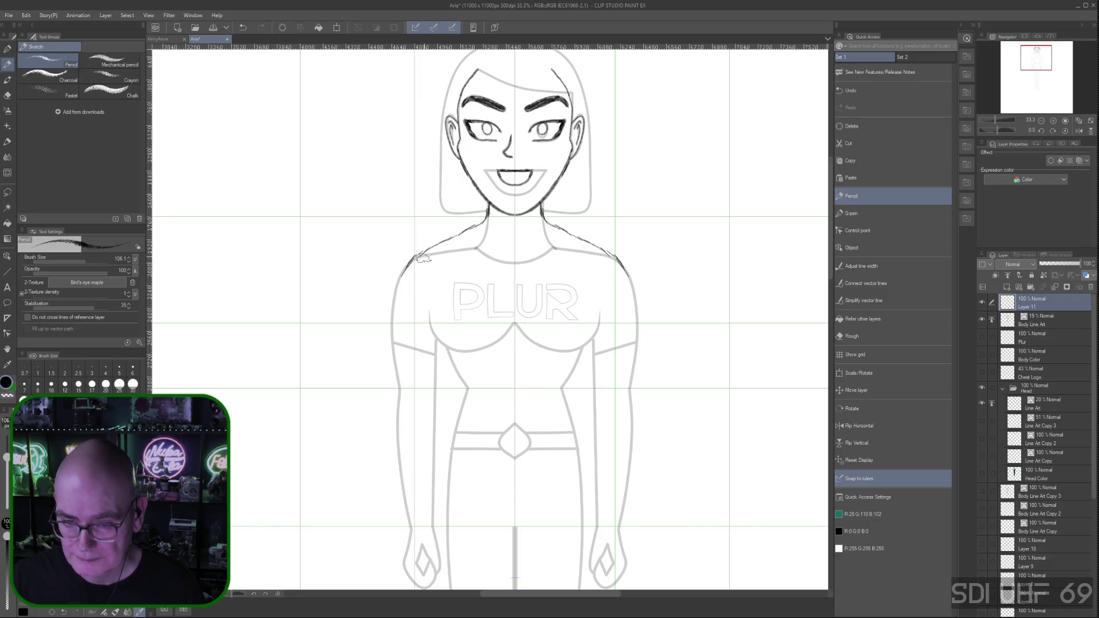
mouse_move(426, 255)
mouse_down()
mouse_move(480, 222)
mouse_move(456, 240)
mouse_up()
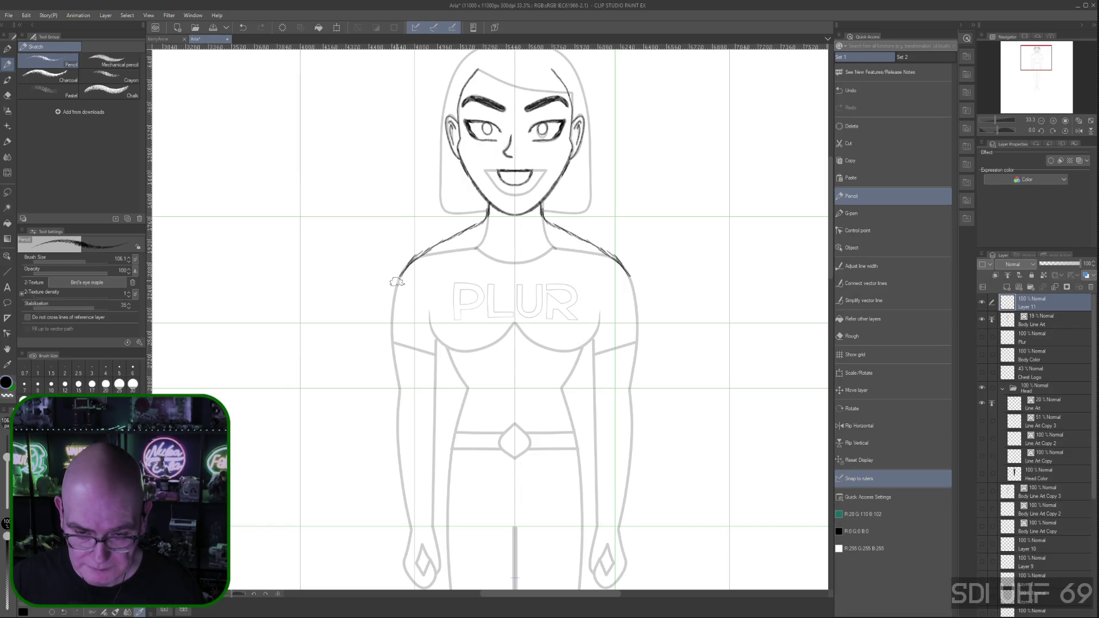
drag(400, 275, 389, 339)
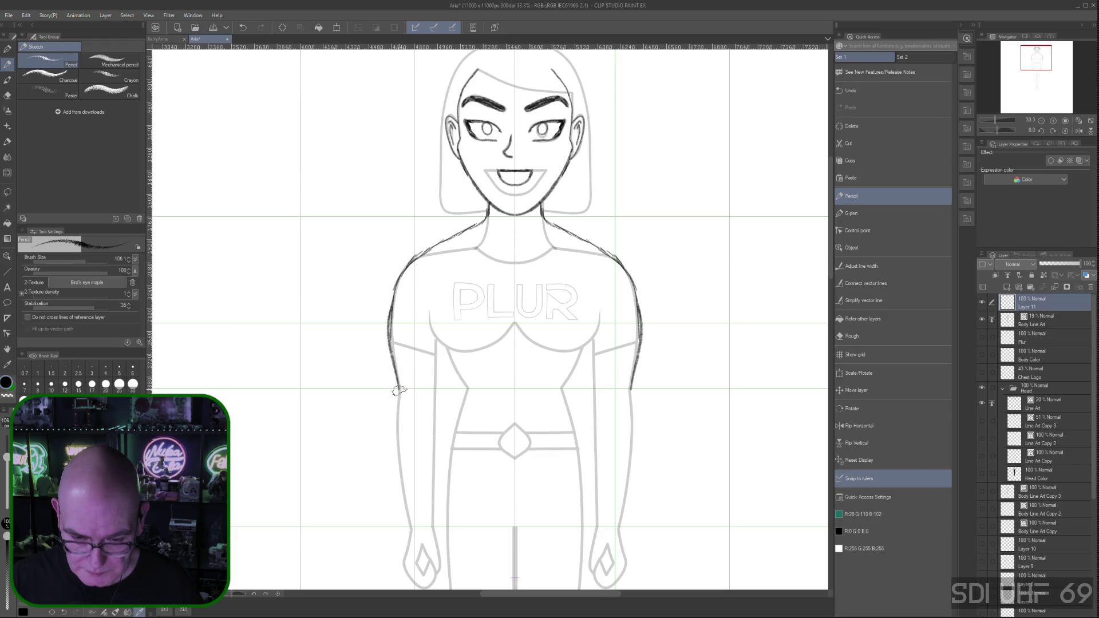
drag(399, 389, 395, 376)
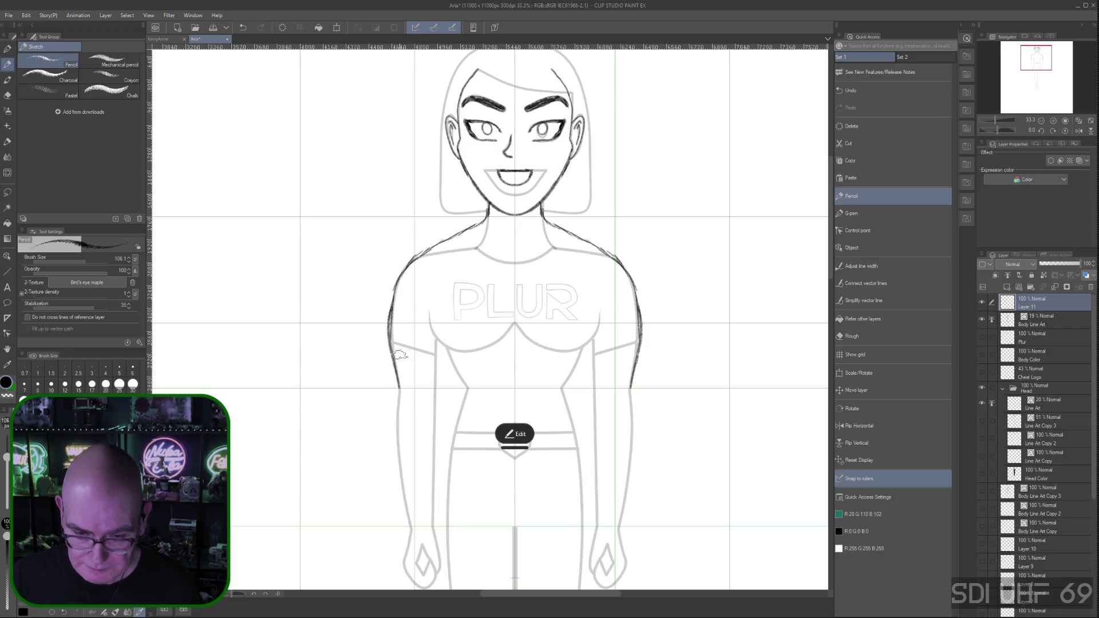
Draw and retrace a long pencil line down the left arm, undoing the last retrace
drag(400, 388, 405, 511)
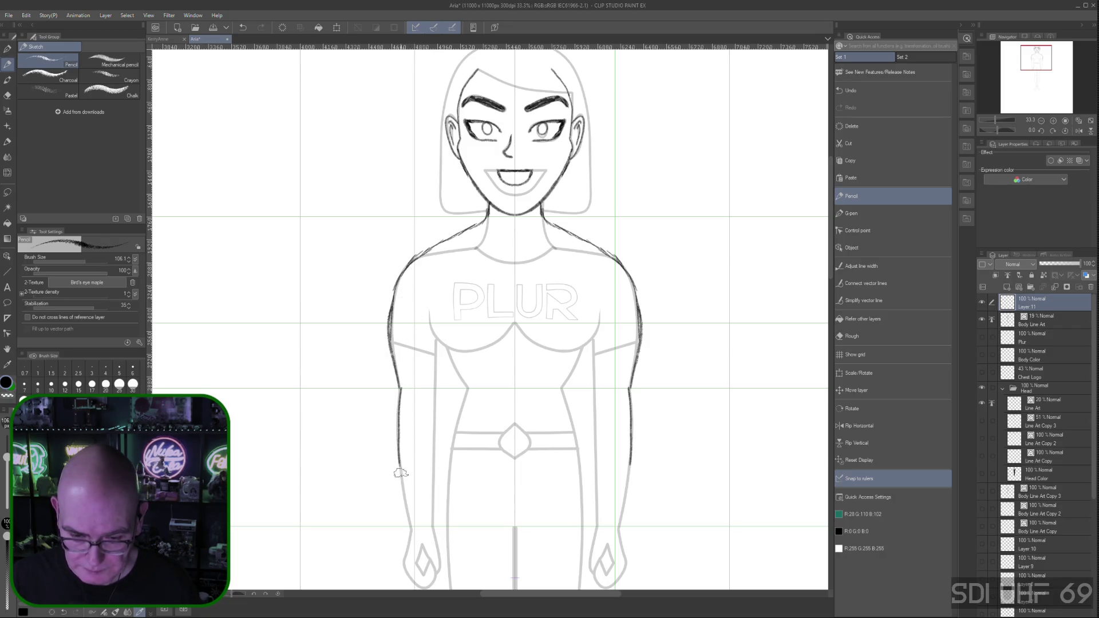
drag(400, 388, 411, 531)
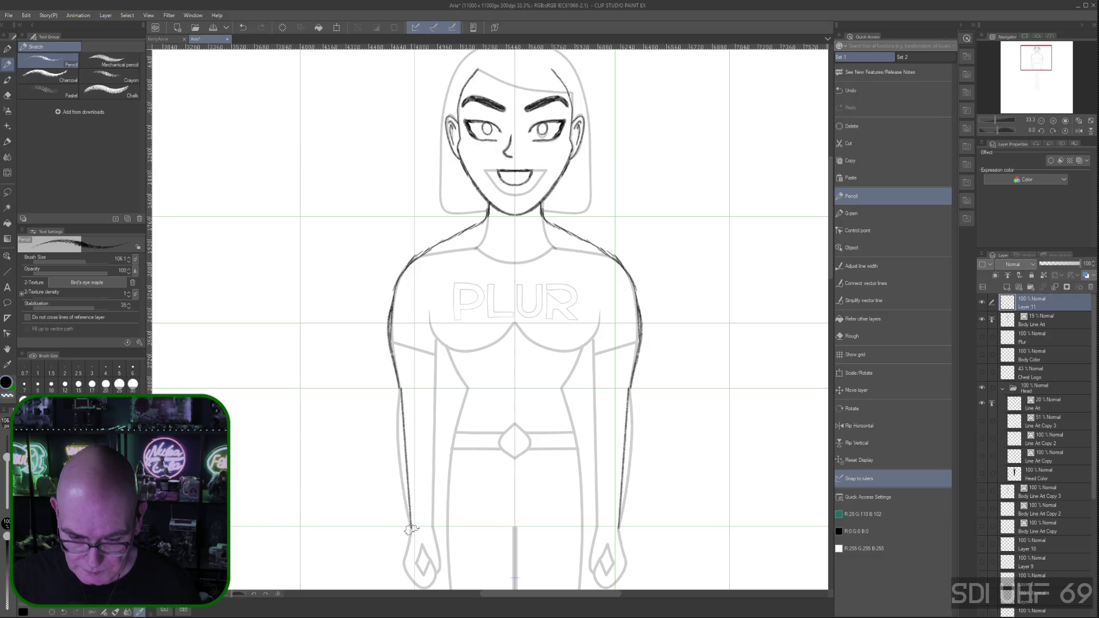
drag(401, 414, 410, 531)
key(ctrl+z)
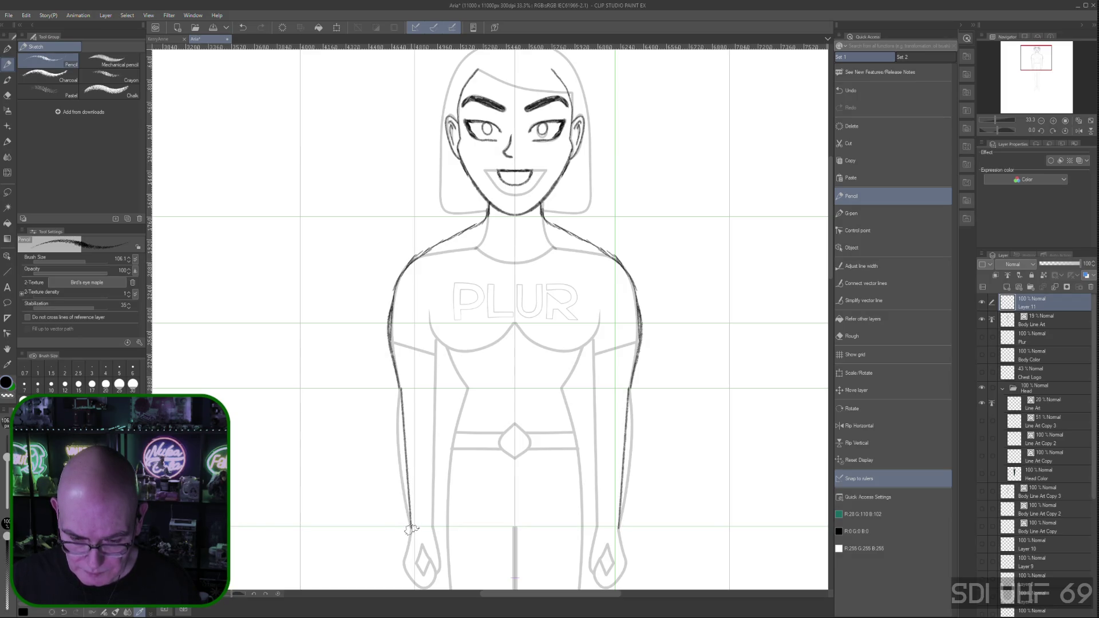
click(515, 573)
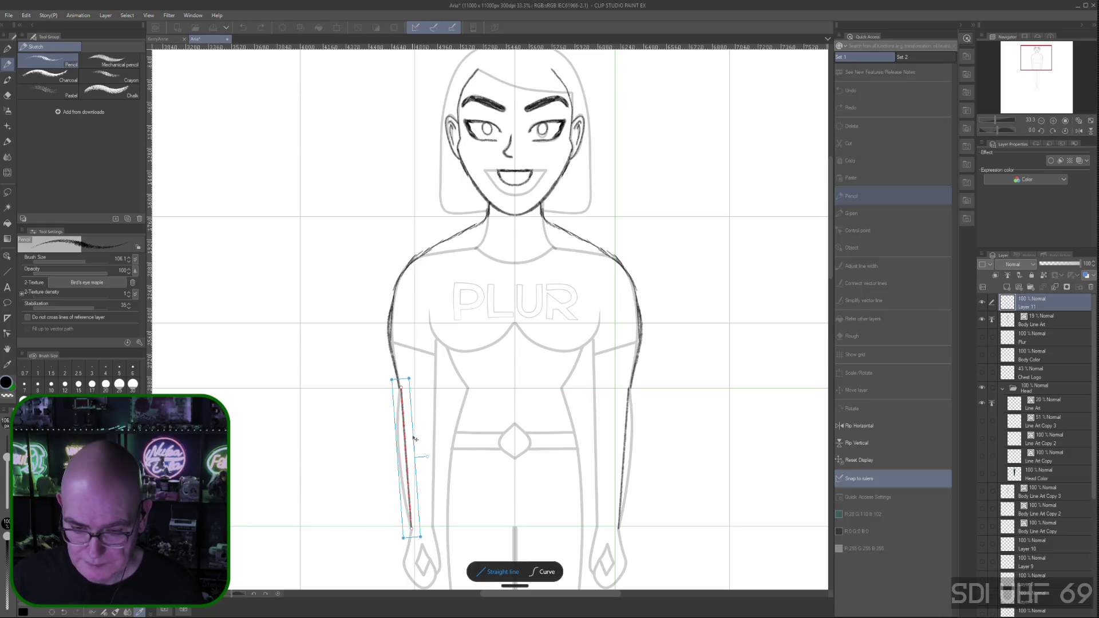
Reshape the newest arm stroke as a curve, undoing an accidental move of the right-arm stroke
click(544, 572)
drag(401, 439, 399, 438)
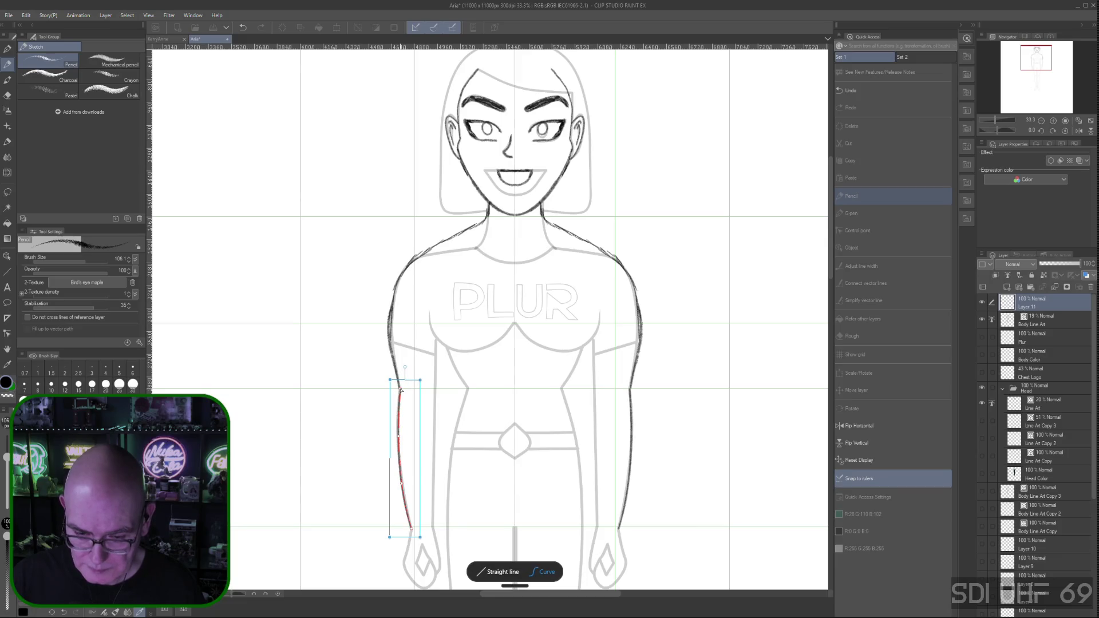
scroll(625, 312, down, 1)
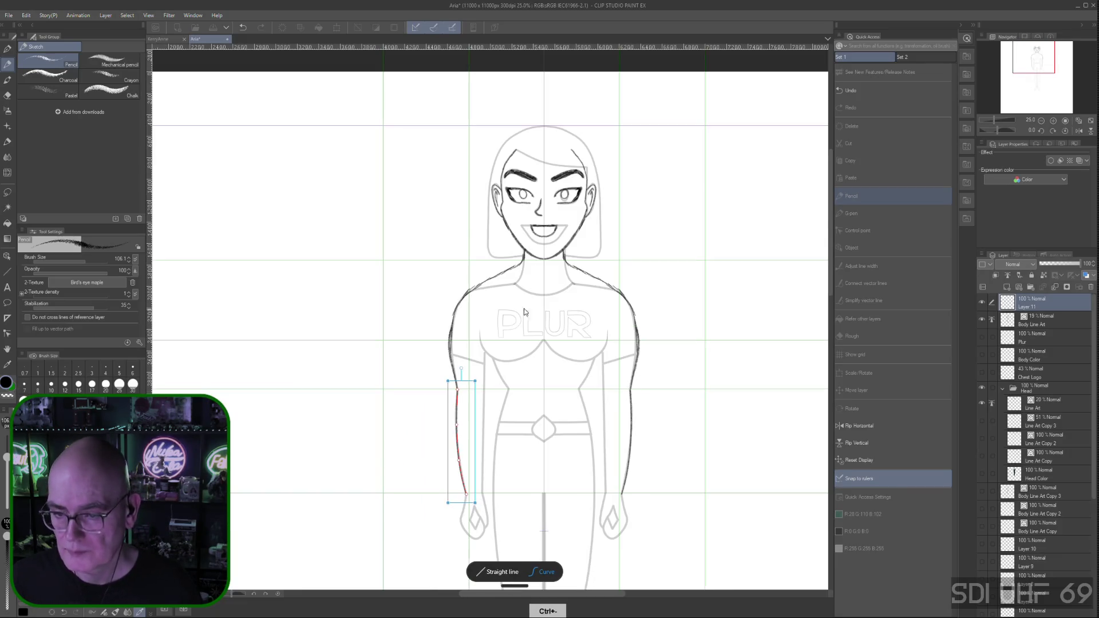
drag(544, 398, 545, 353)
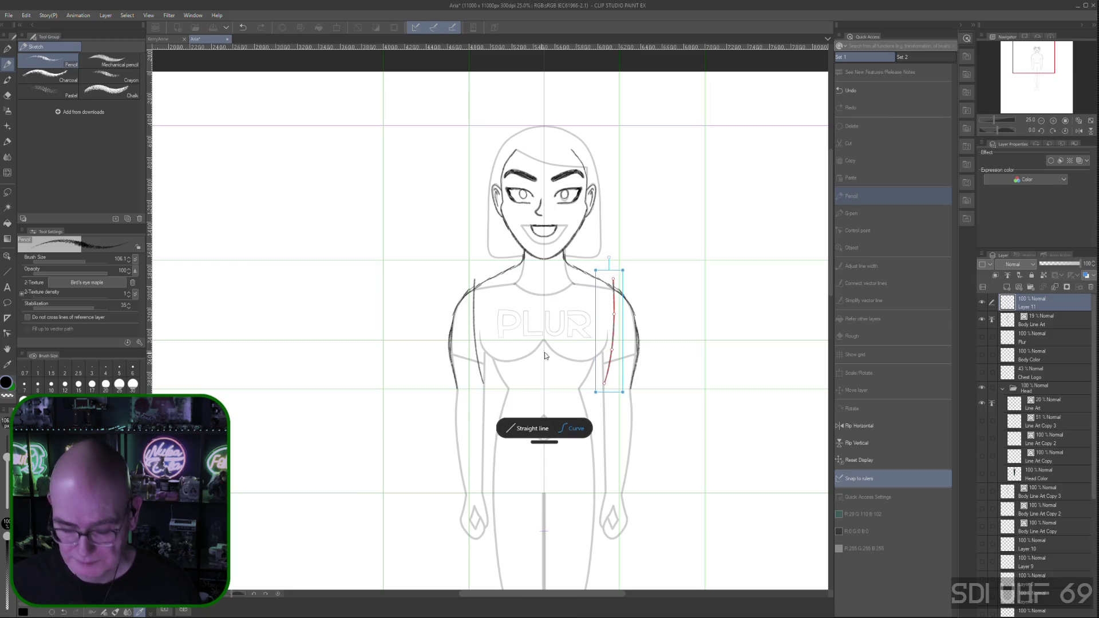
key(ctrl+z)
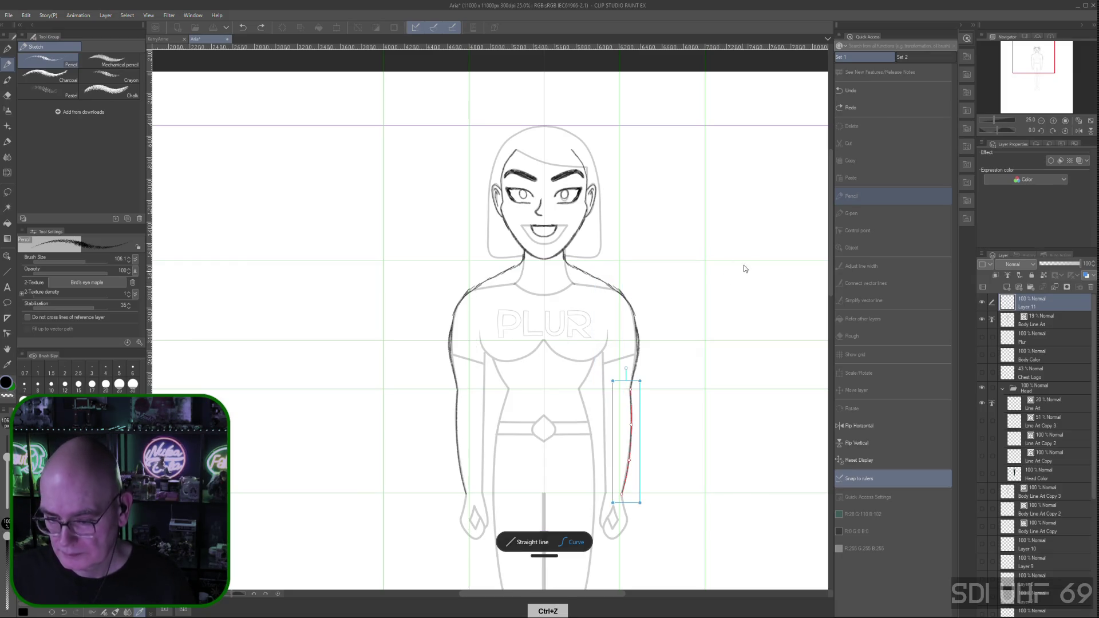
key(space)
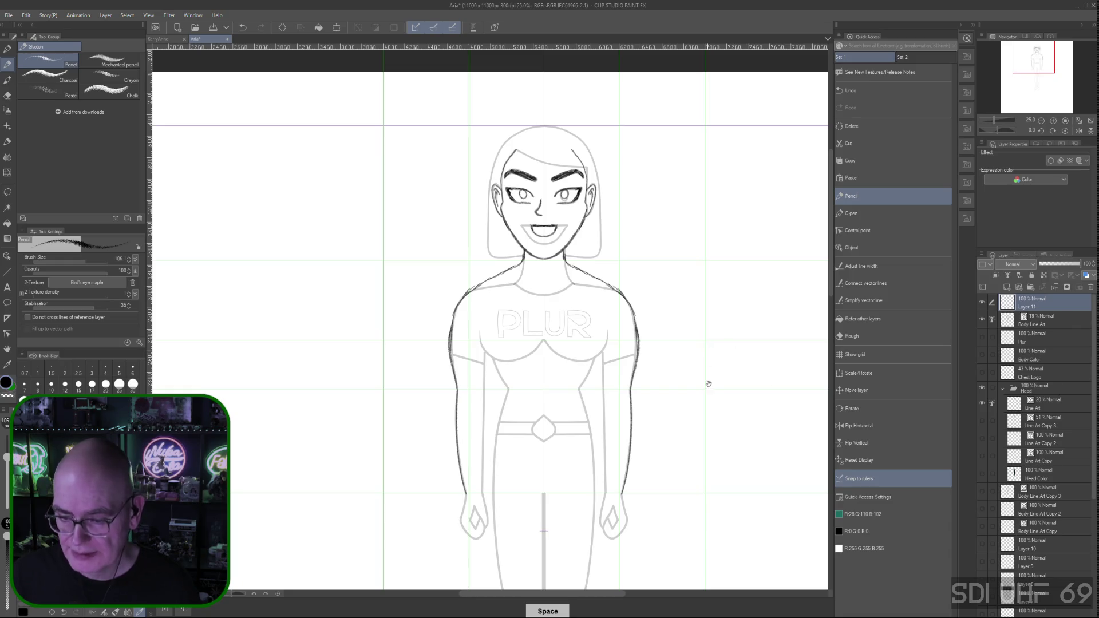
drag(717, 379, 660, 263)
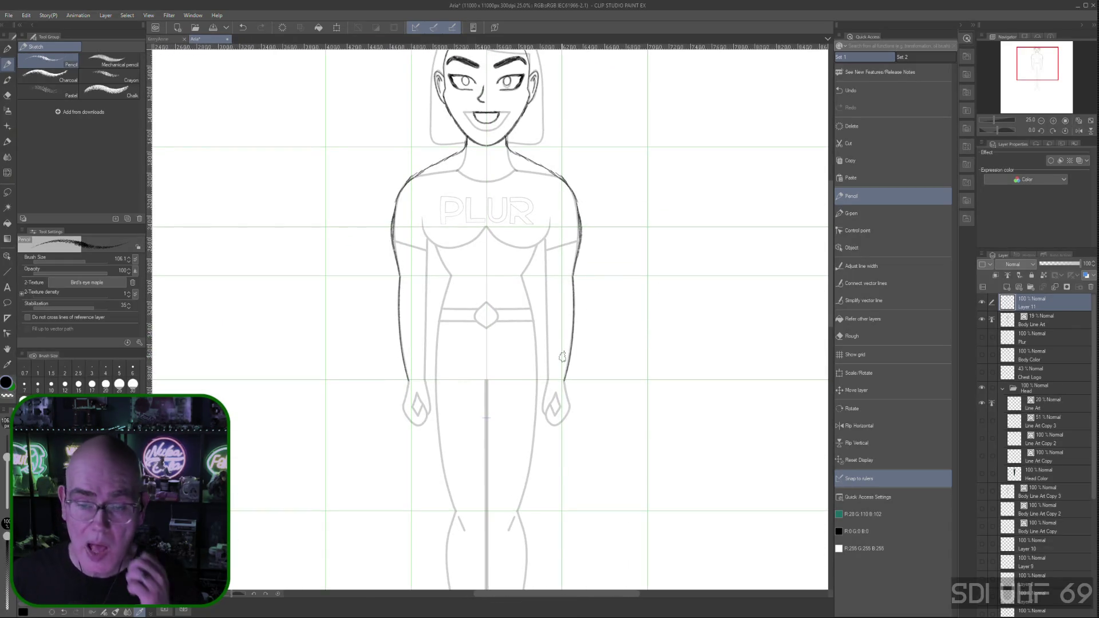
Extend the right arm line downward and the left arm line upward, then undo both to compare
drag(562, 357, 564, 380)
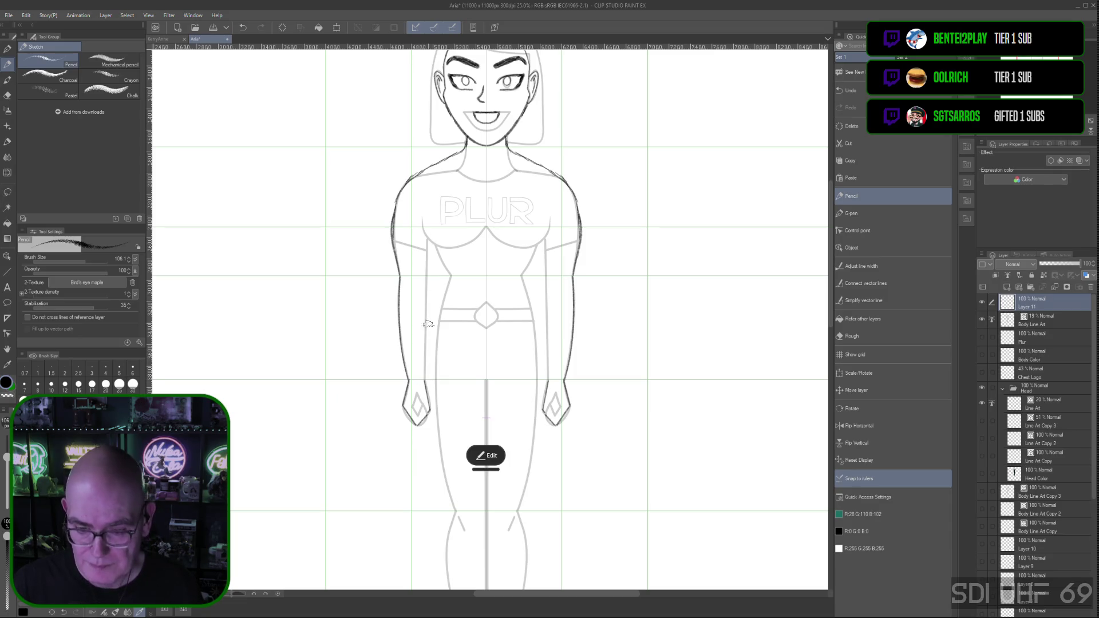
drag(424, 295, 427, 254)
key(ctrl+z)
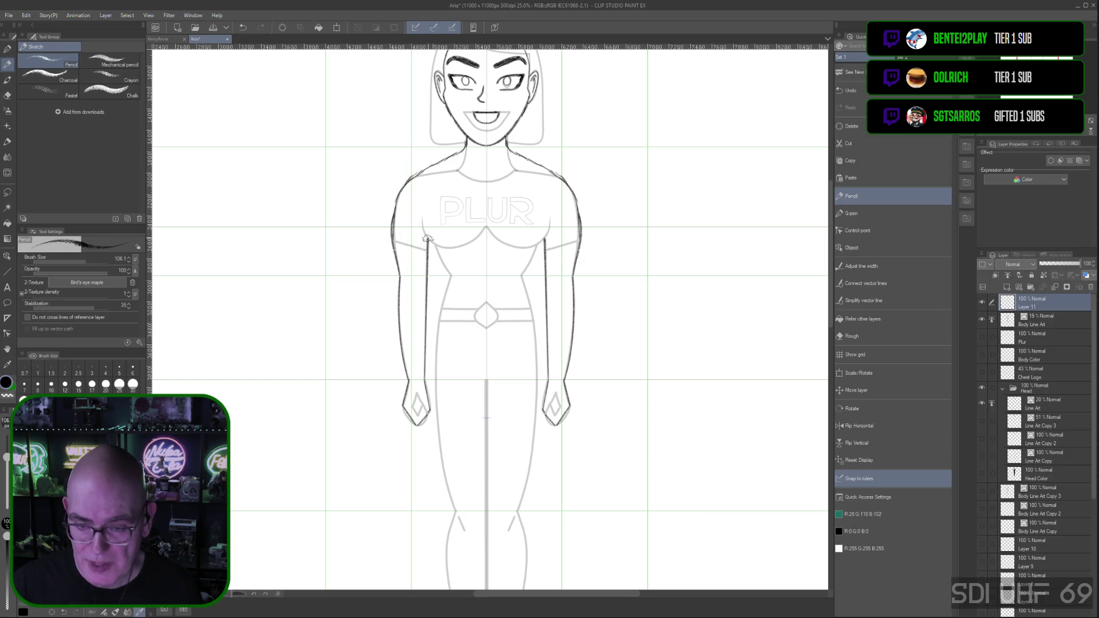
key(ctrl+z)
key(ctrl+z)
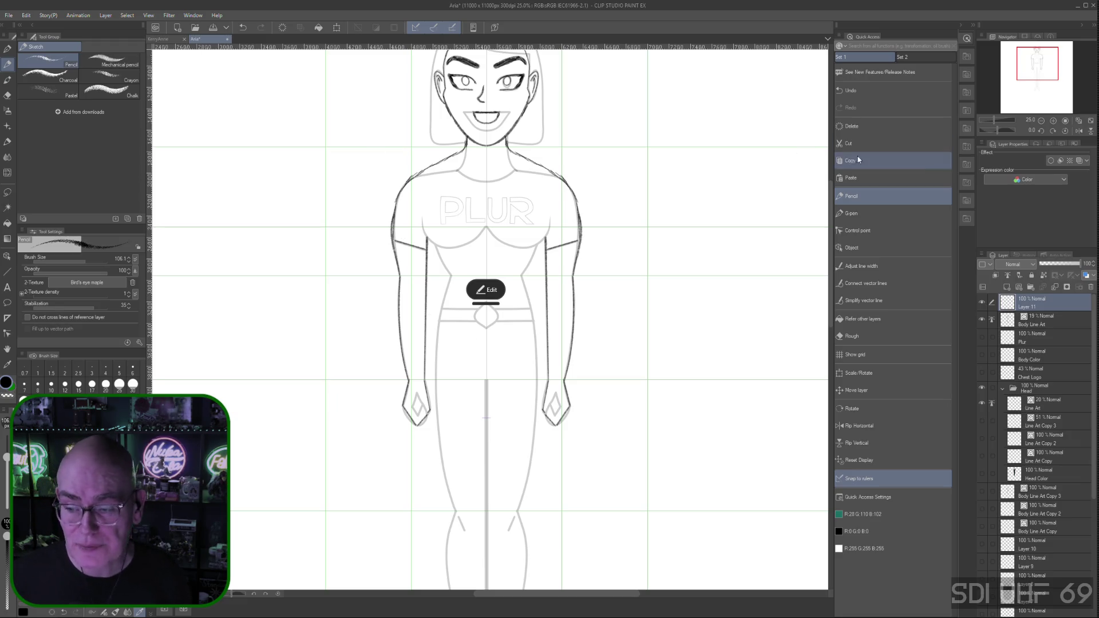
scroll(642, 92, up, 1)
scroll(643, 92, up, 1)
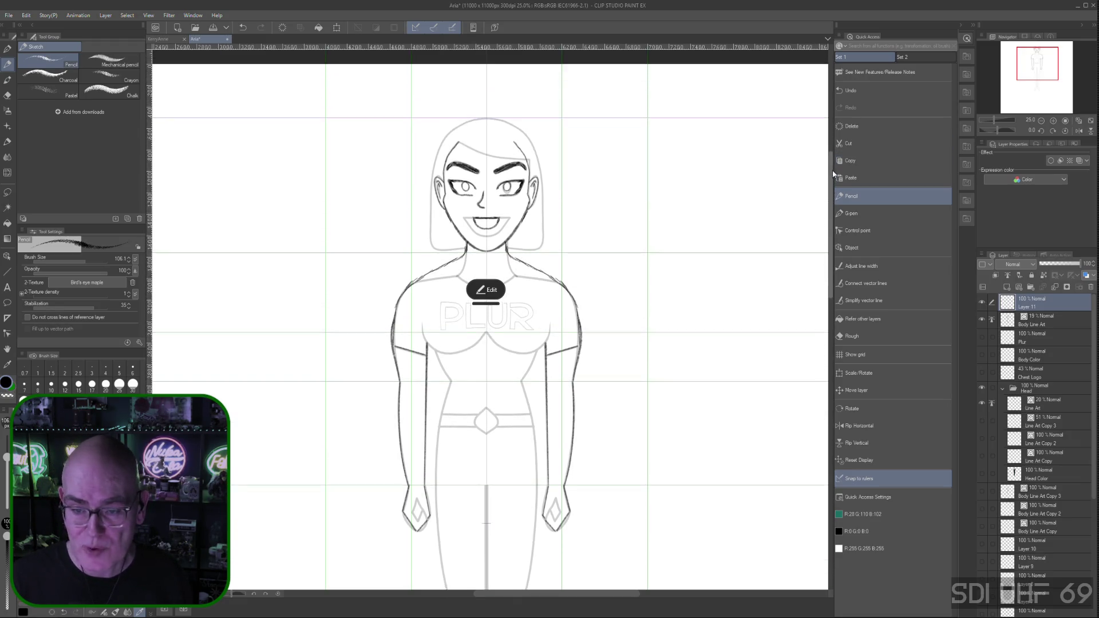
scroll(642, 92, up, 1)
Switch to the KerryAnne document and reopen the recent Jamie Full Body file
click(162, 39)
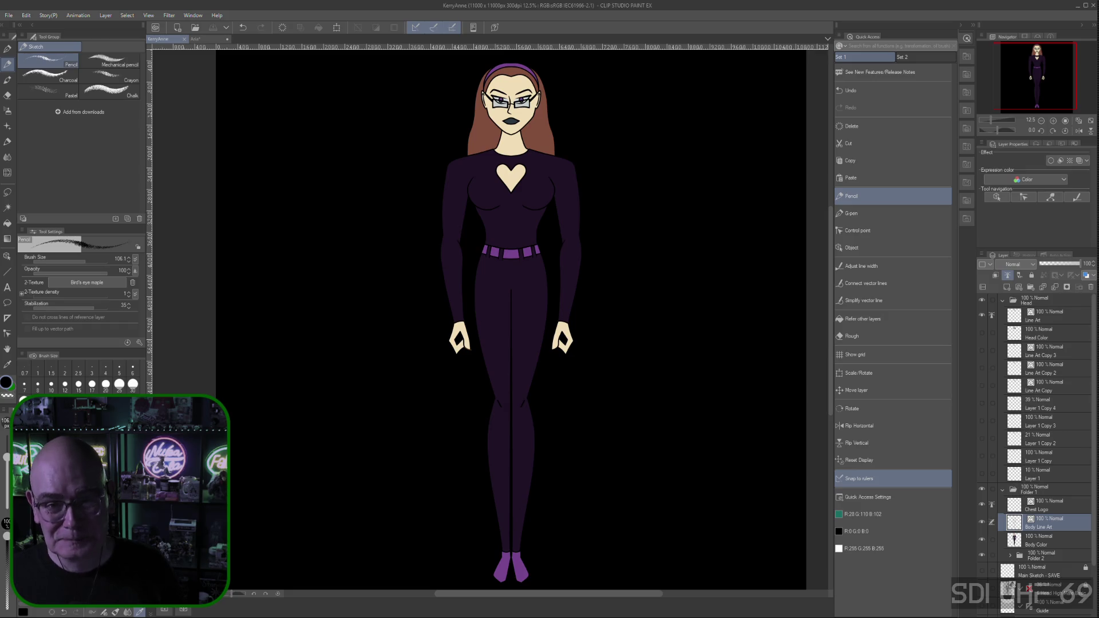
click(8, 15)
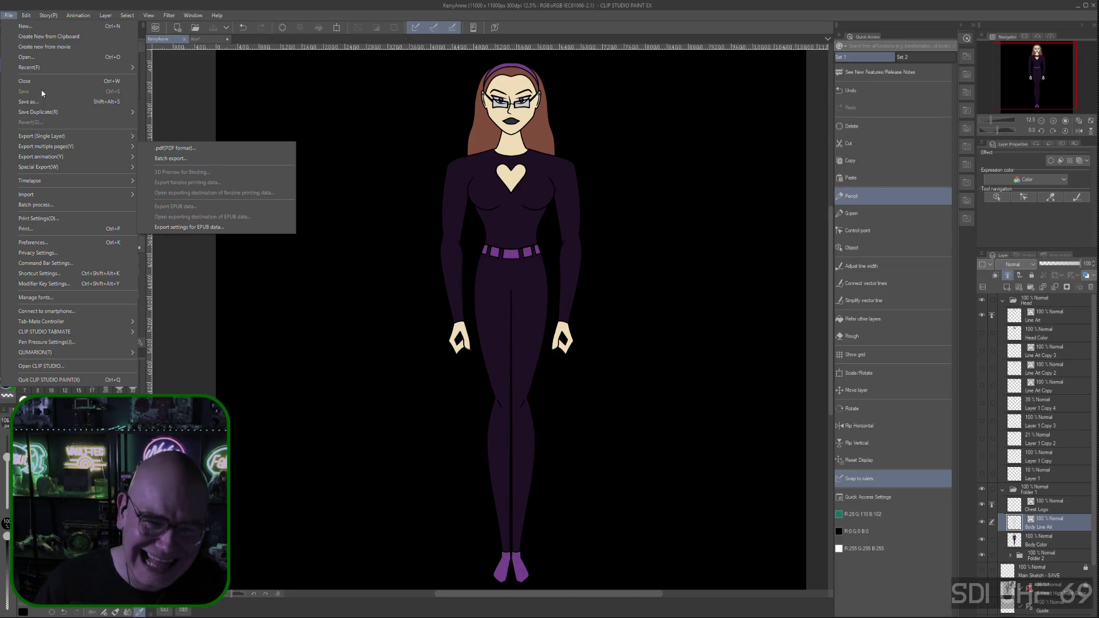
mouse_move(29, 67)
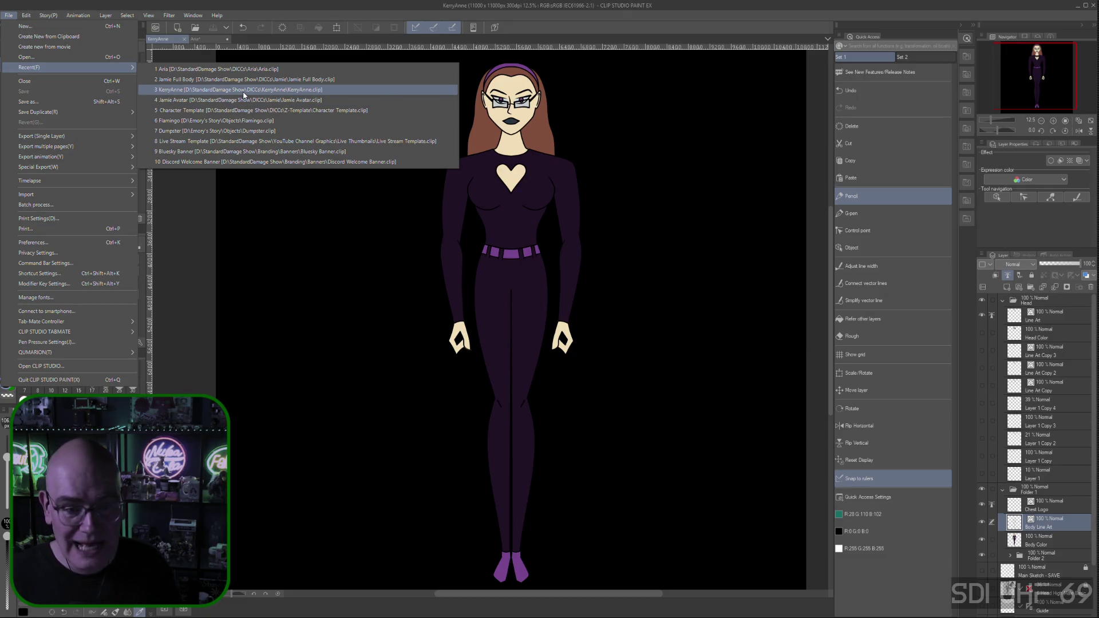
click(254, 79)
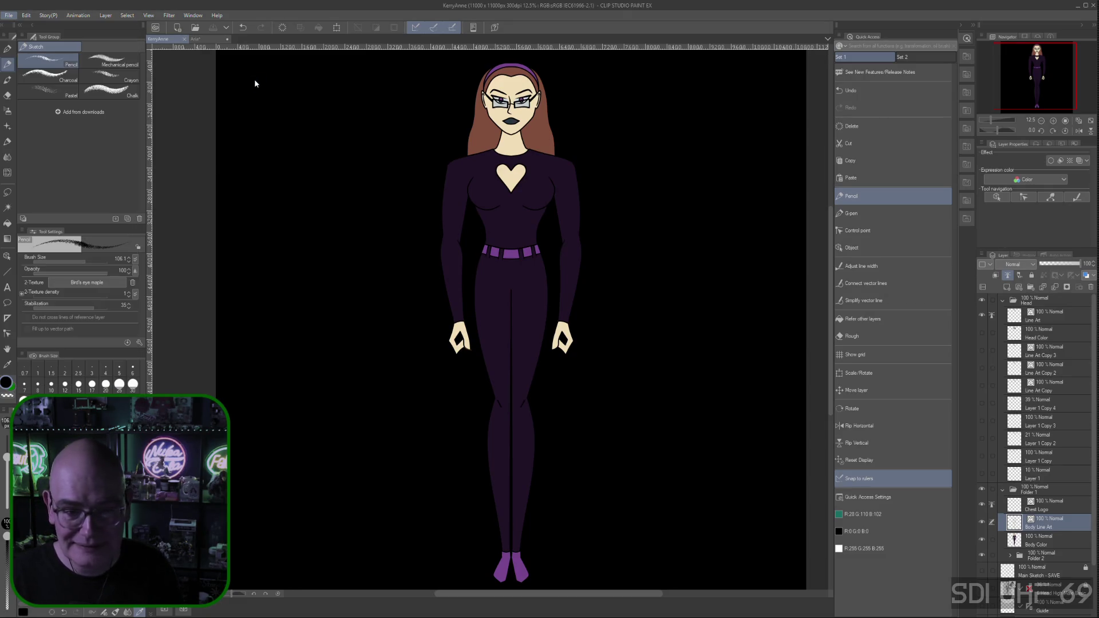
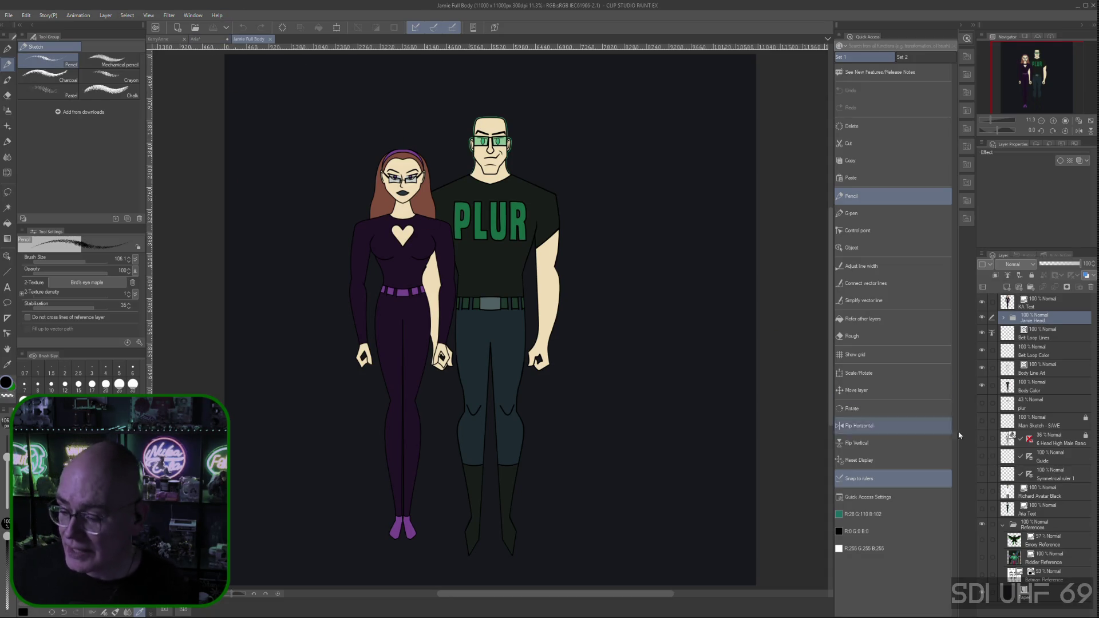
Show the girl's layer in the Jamie Full Body group picture, then switch to the Ami sketch document
click(983, 509)
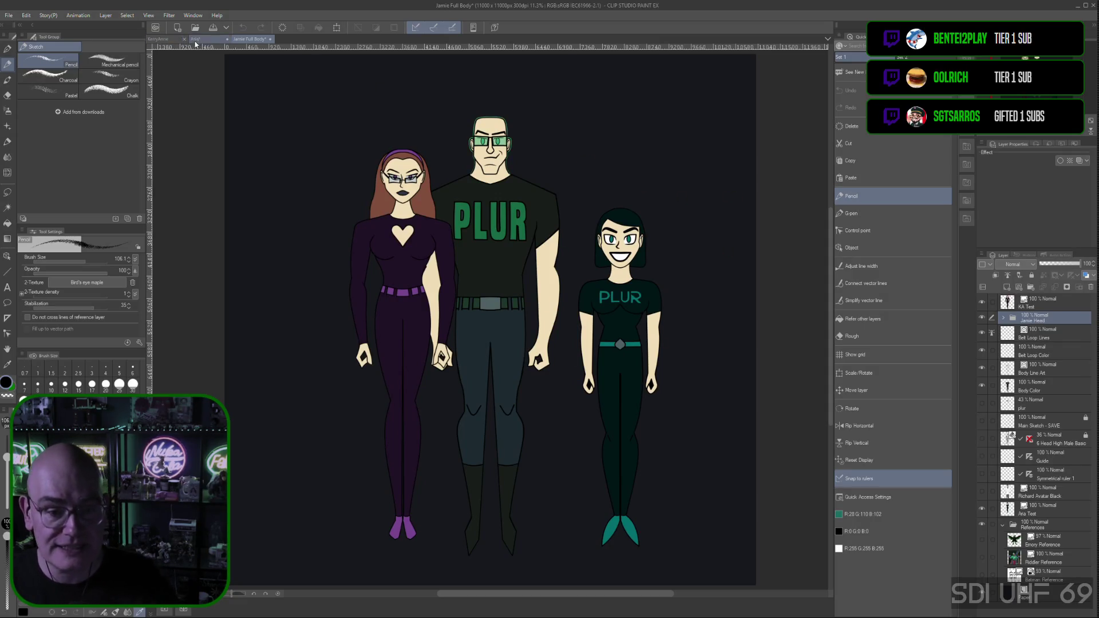
click(210, 42)
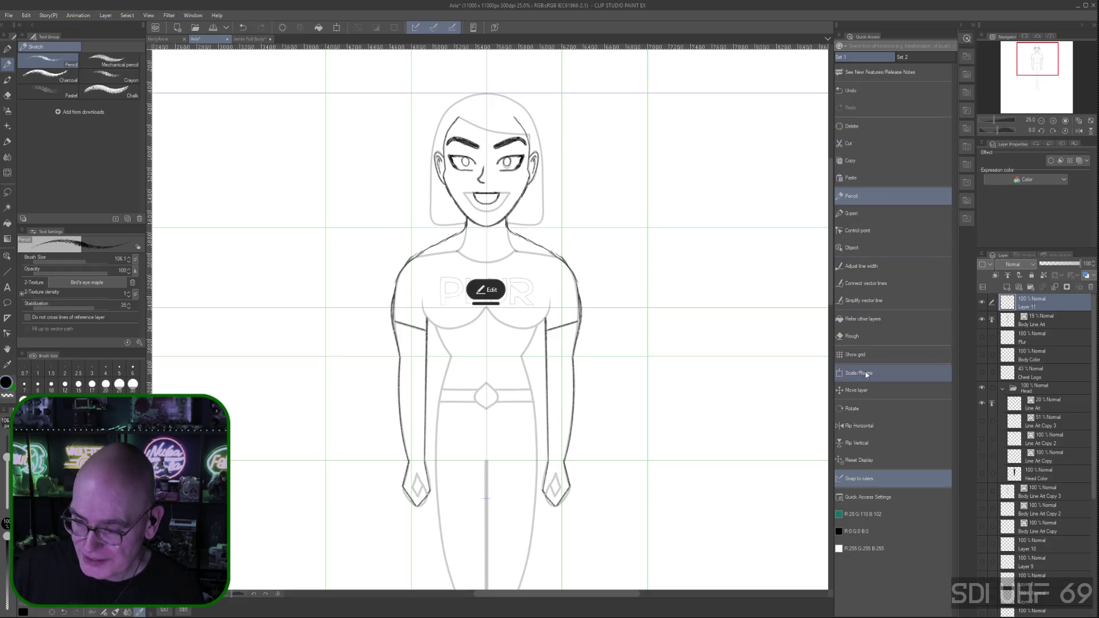
click(866, 338)
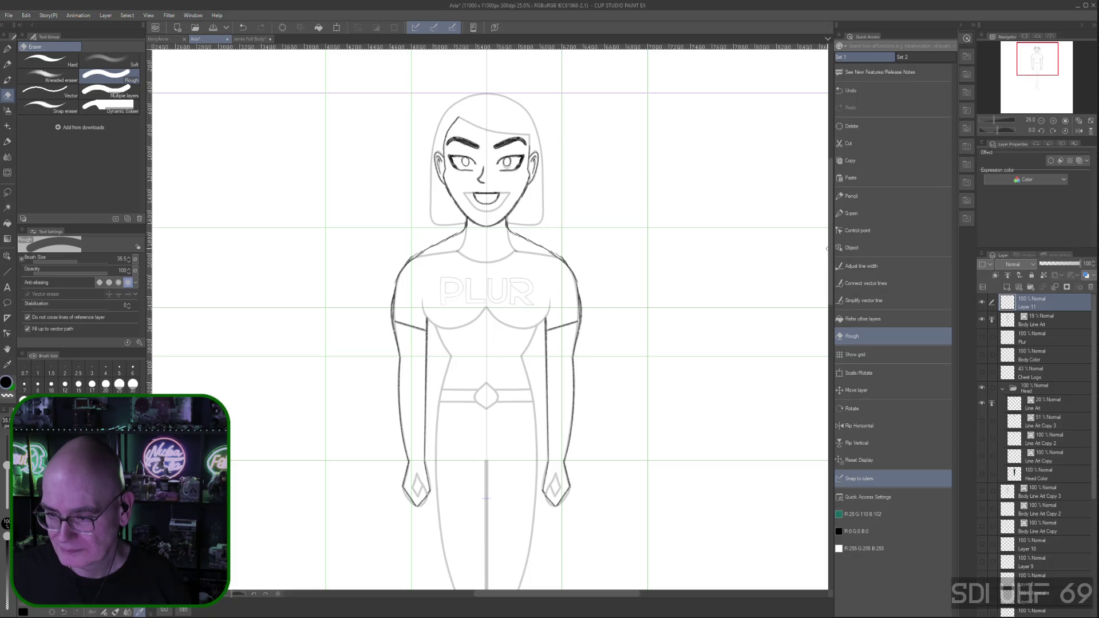
scroll(710, 346, down, 5)
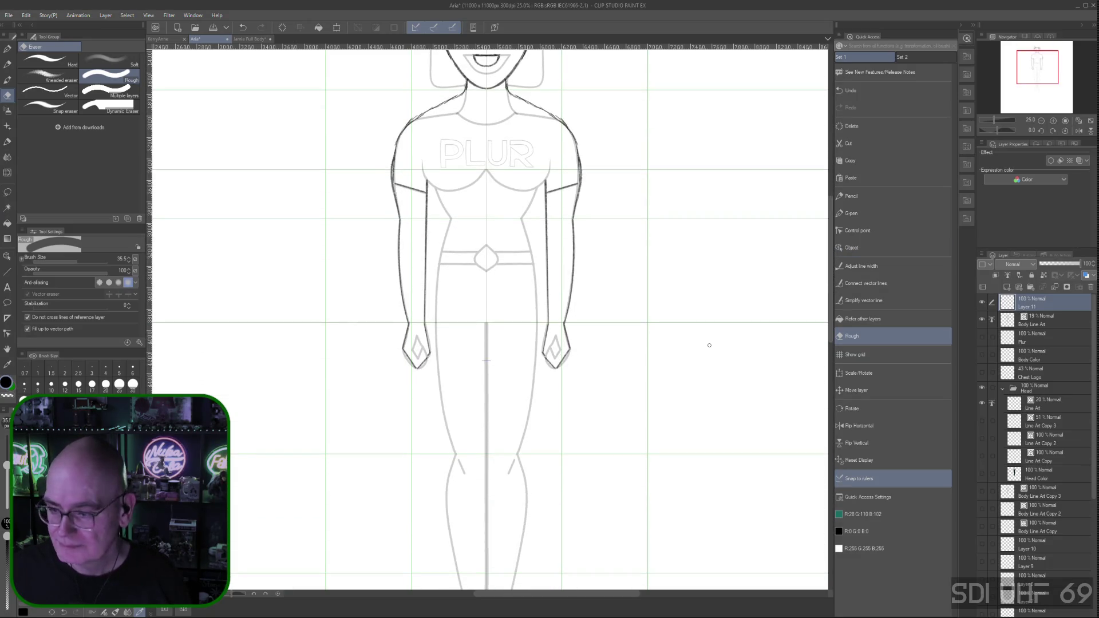
click(854, 196)
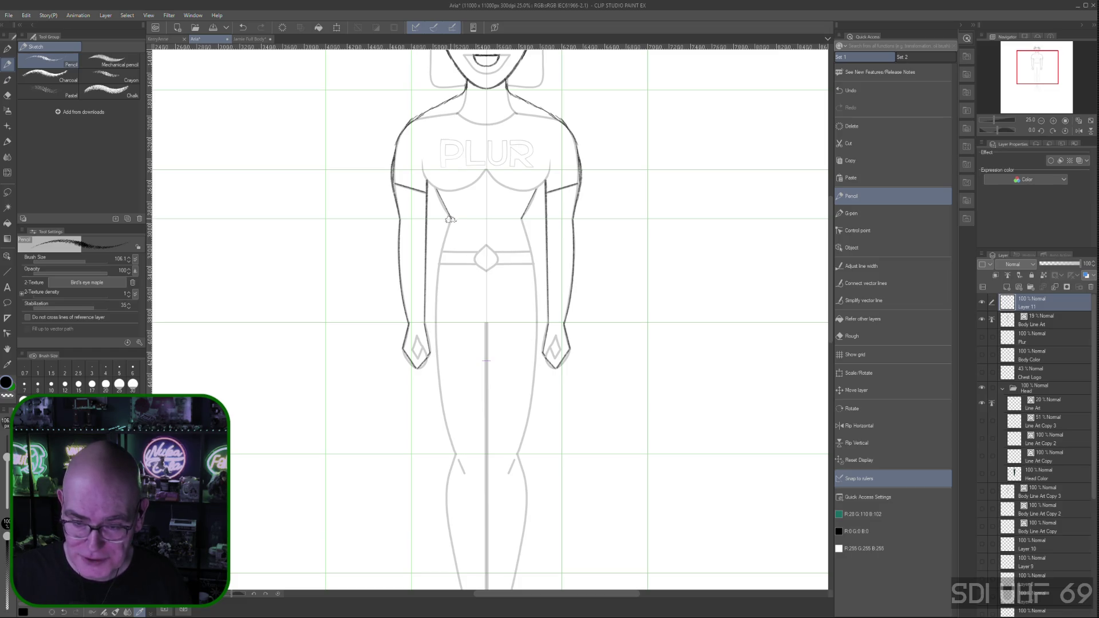
Ink the mirrored upper-leg outlines and turn the thigh stroke into a committed curve
mouse_move(446, 237)
mouse_down()
mouse_move(434, 327)
mouse_move(451, 443)
mouse_up()
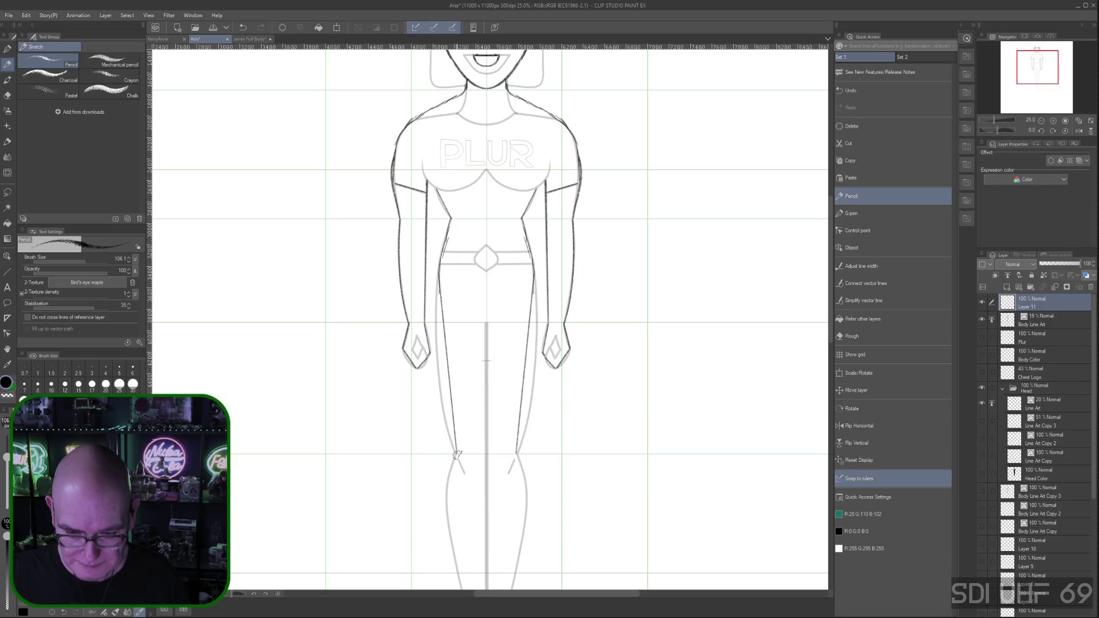
drag(457, 454, 457, 455)
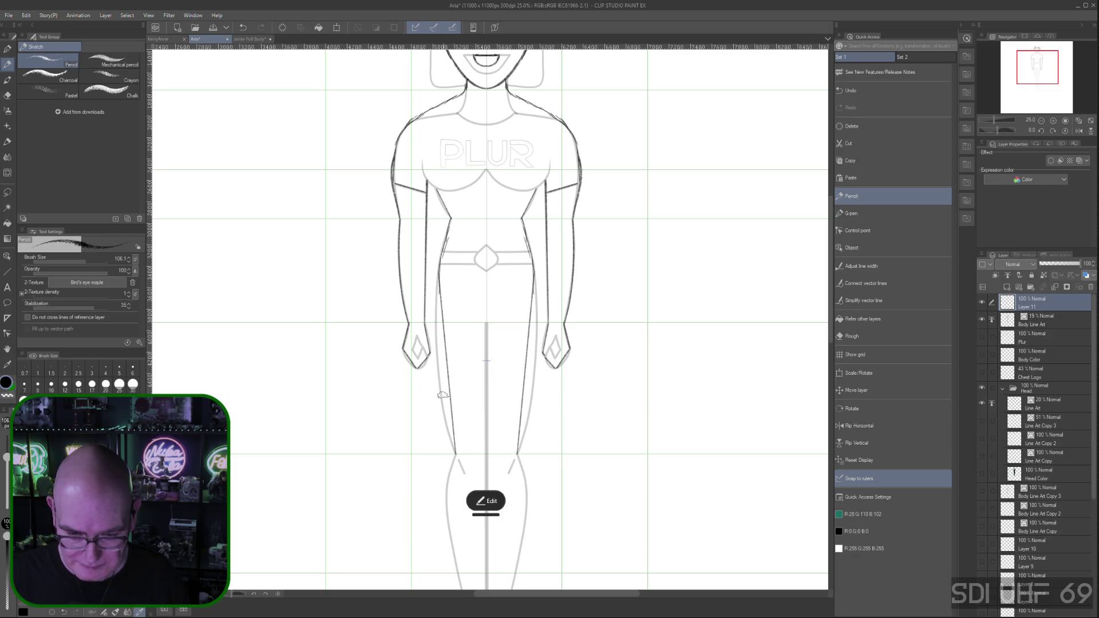
click(485, 500)
click(515, 501)
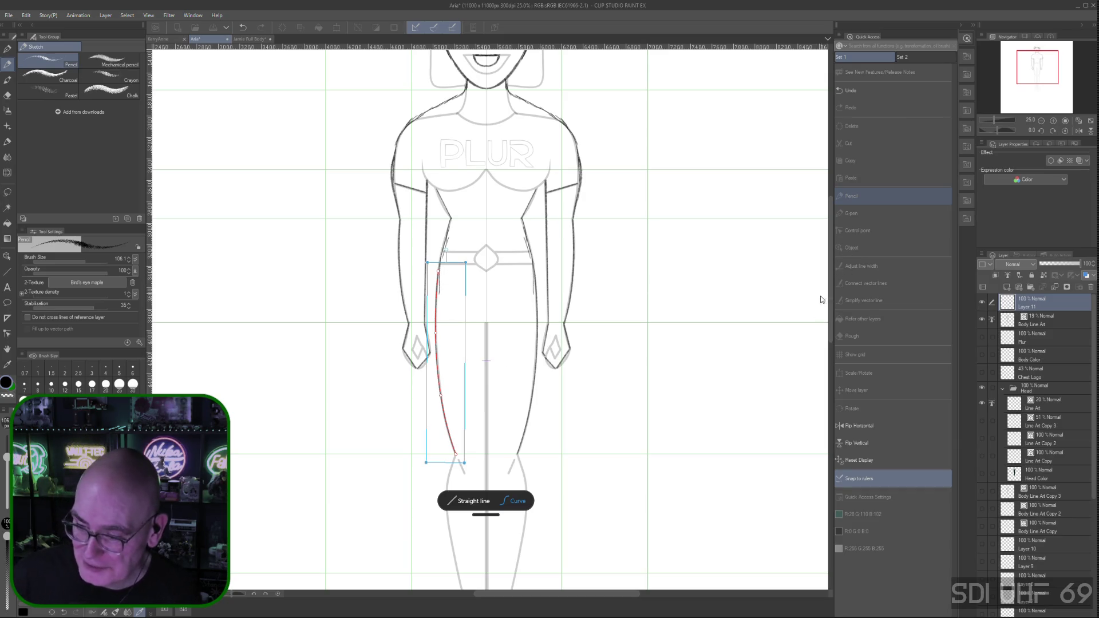
scroll(830, 295, down, 3)
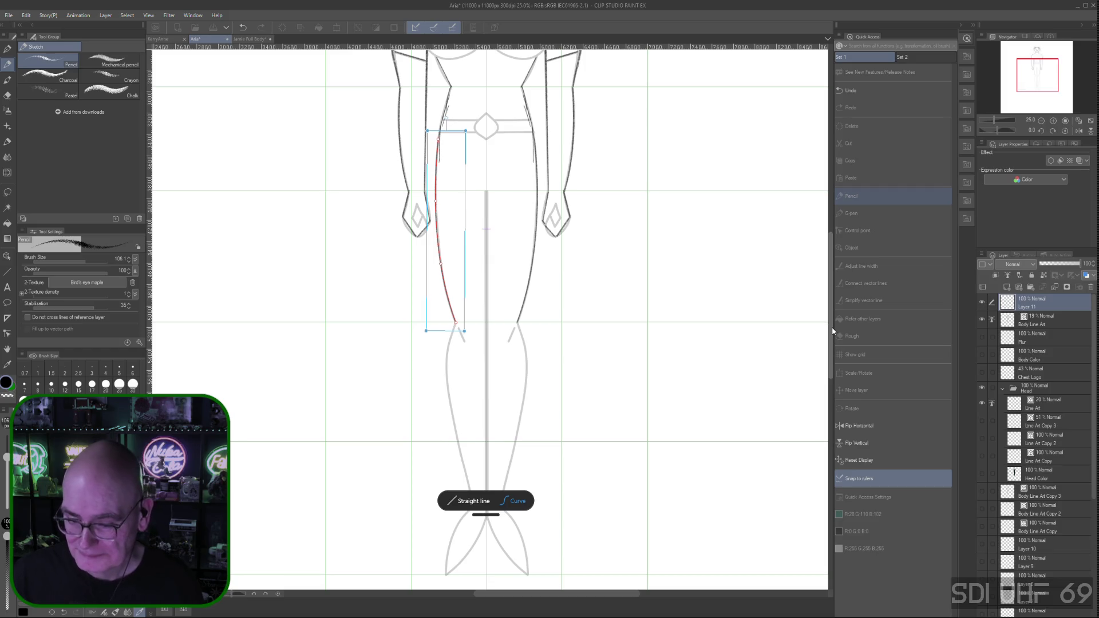
key(Return)
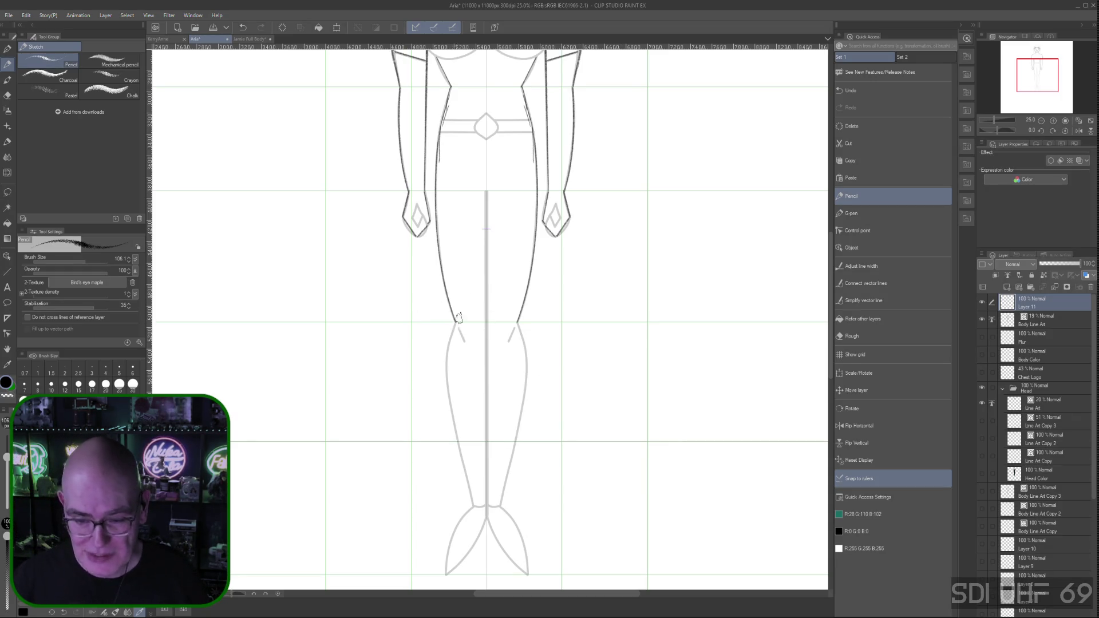
Ink and smooth the lower-leg curves with control points, then draw the mirrored inner foot line
drag(448, 336, 471, 504)
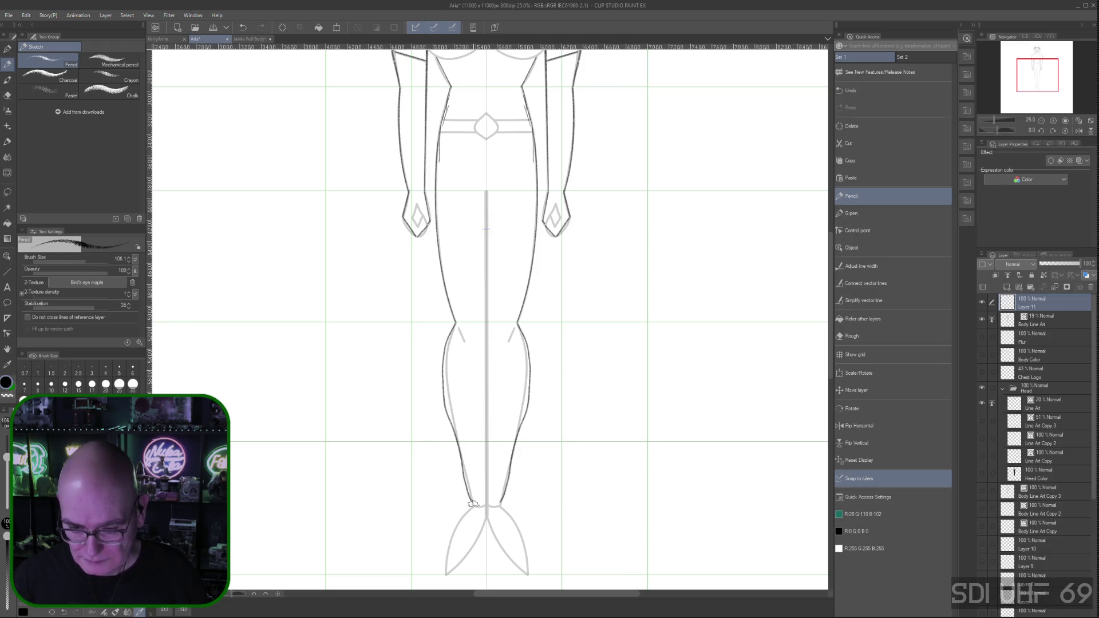
key(ctrl+z)
drag(448, 336, 474, 506)
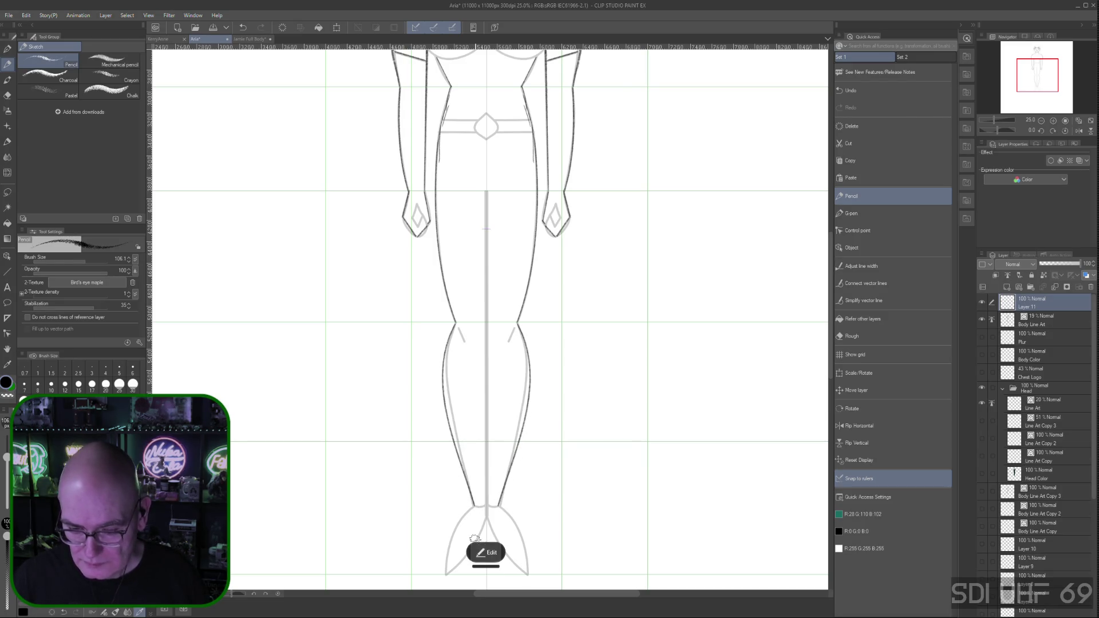
drag(443, 384, 446, 385)
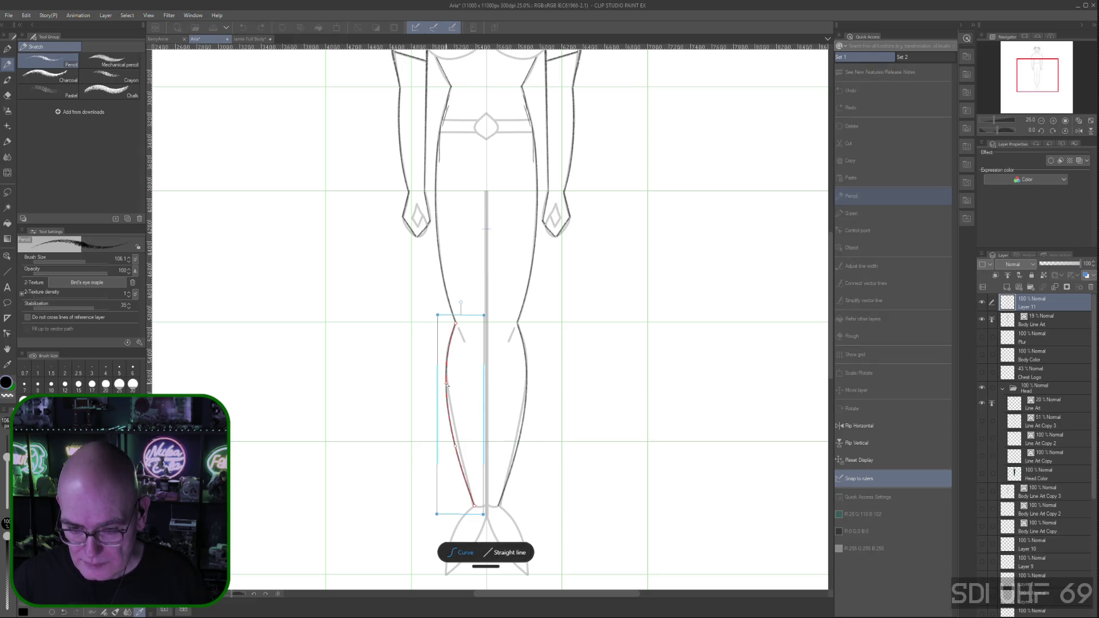
drag(447, 384, 460, 447)
click(459, 448)
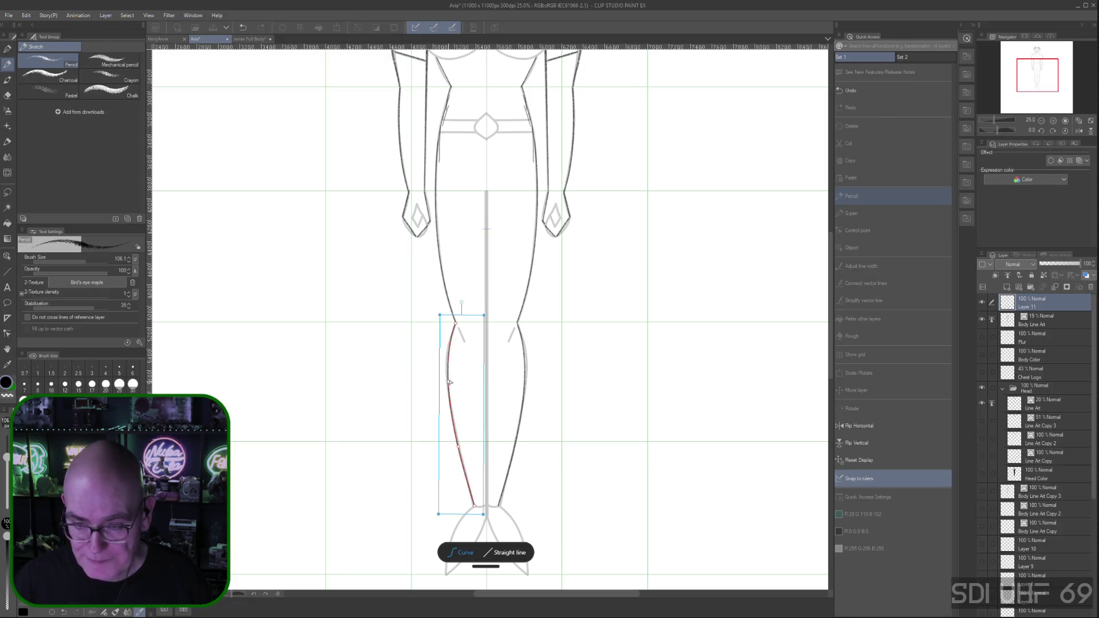
scroll(831, 262, down, 1)
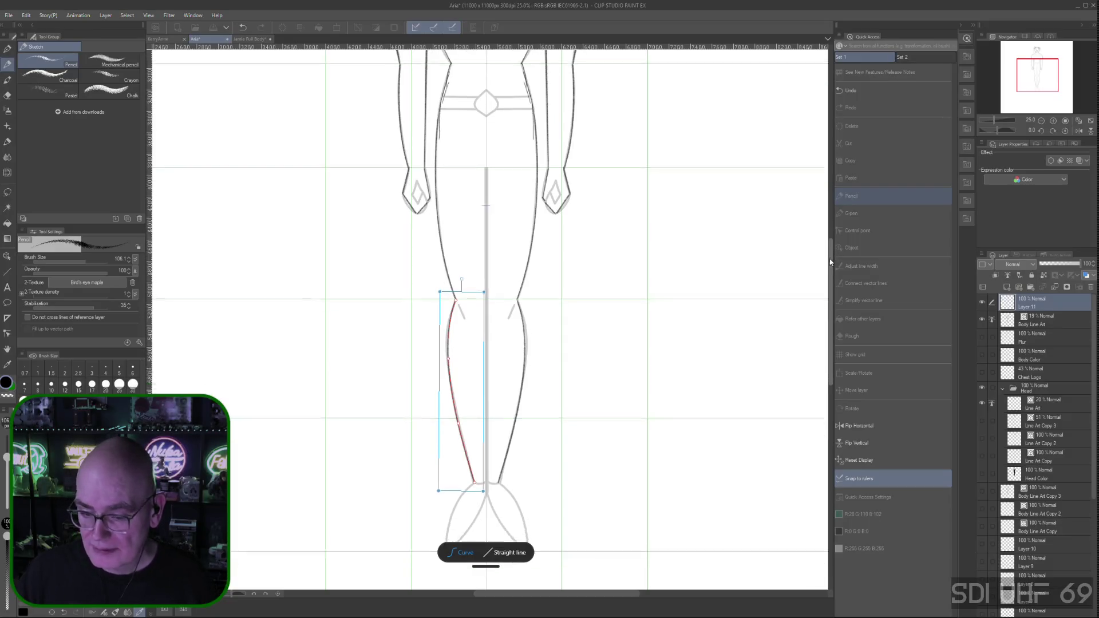
scroll(830, 262, down, 3)
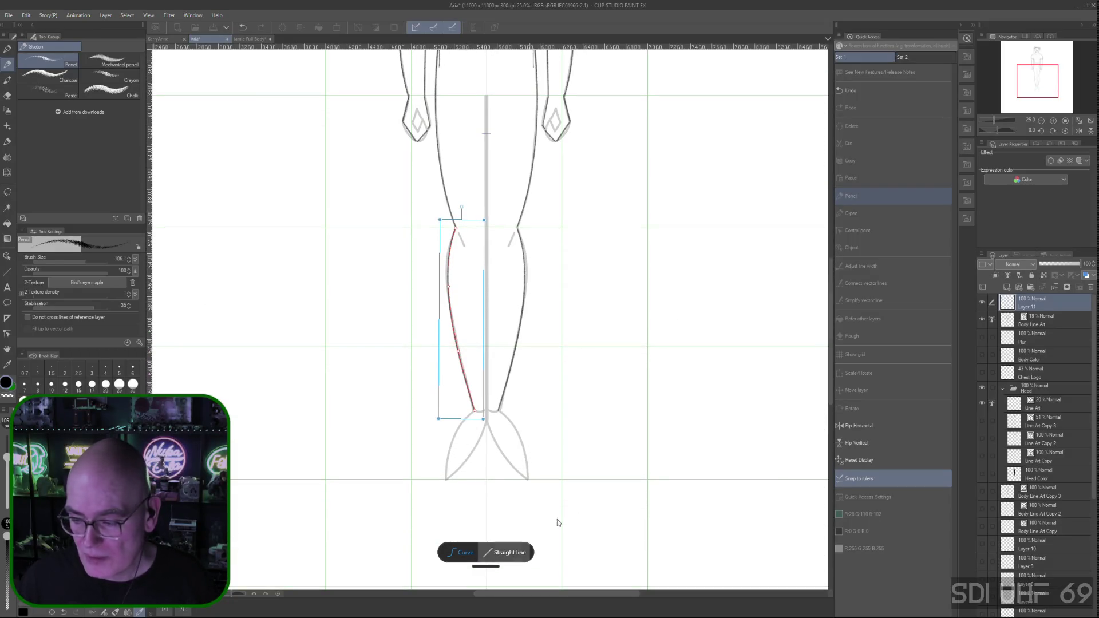
key(p)
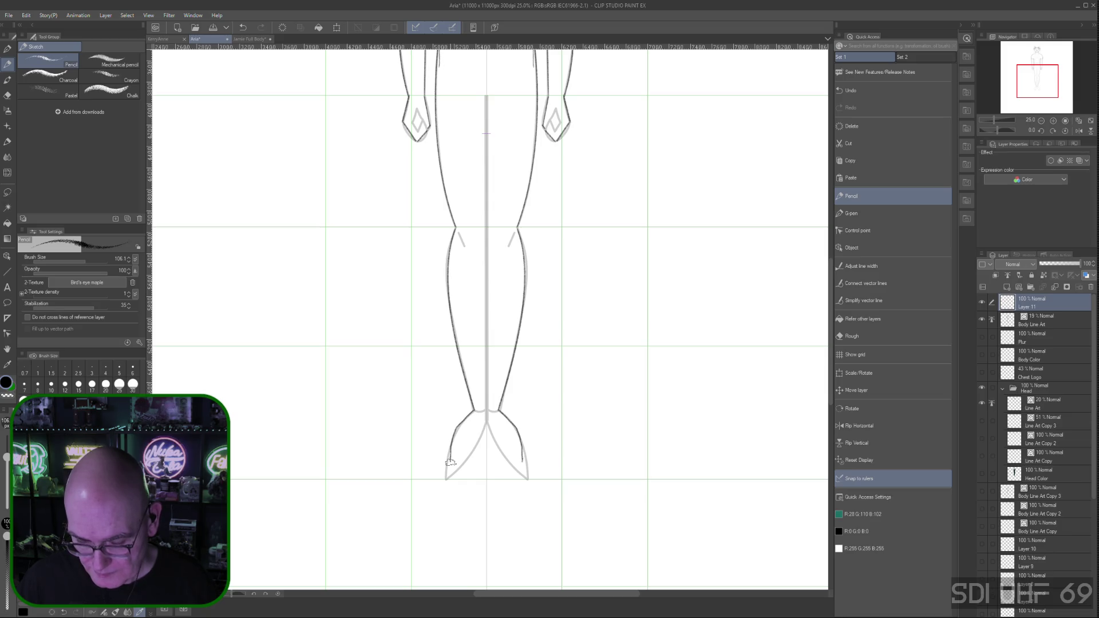
drag(471, 414, 454, 457)
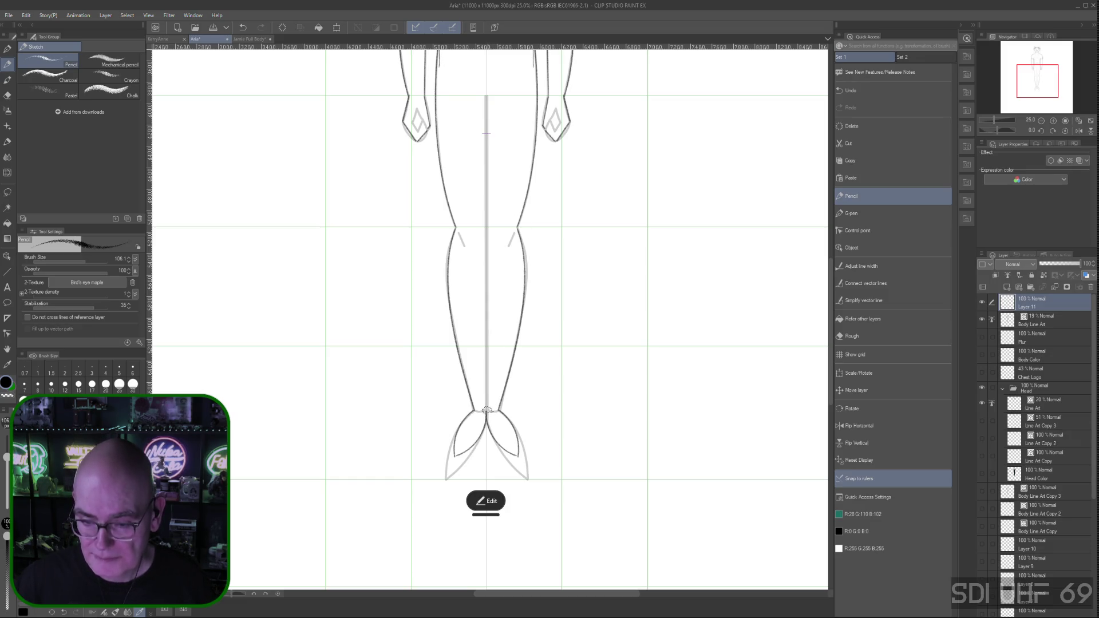
Ink the inner leg edges, the centre line between the legs, and touch up where the feet meet
drag(488, 411, 485, 96)
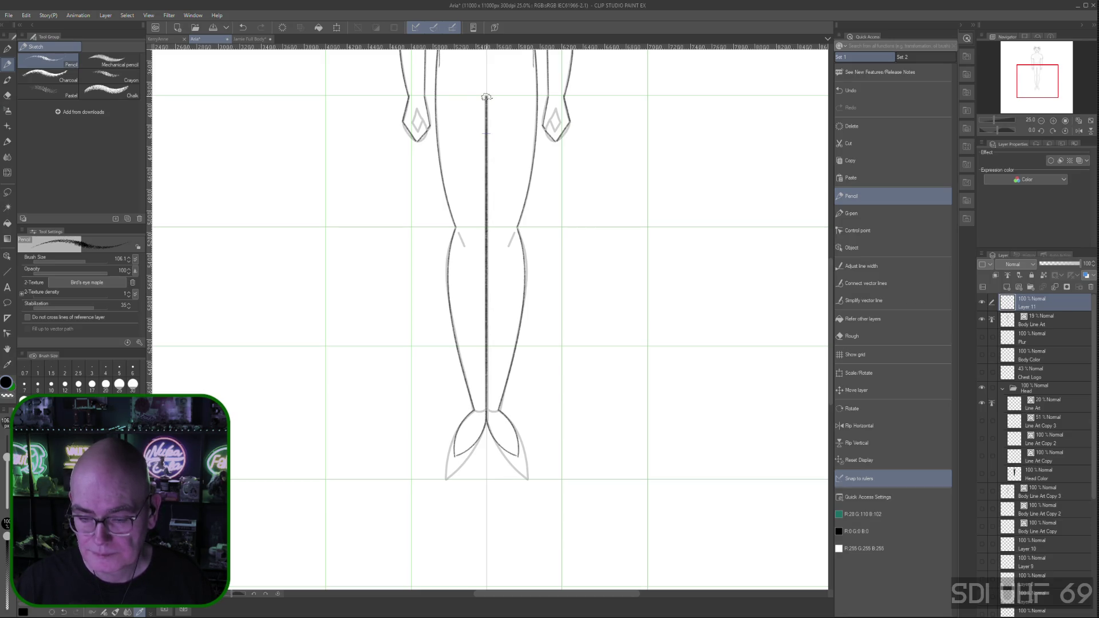
drag(485, 96, 491, 392)
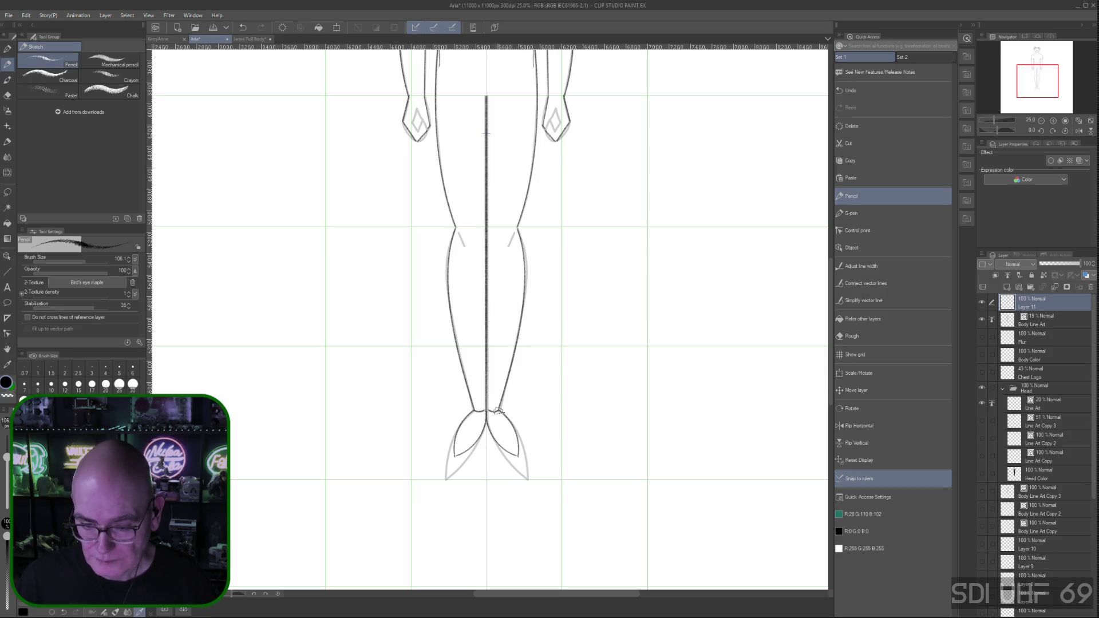
drag(498, 413, 492, 414)
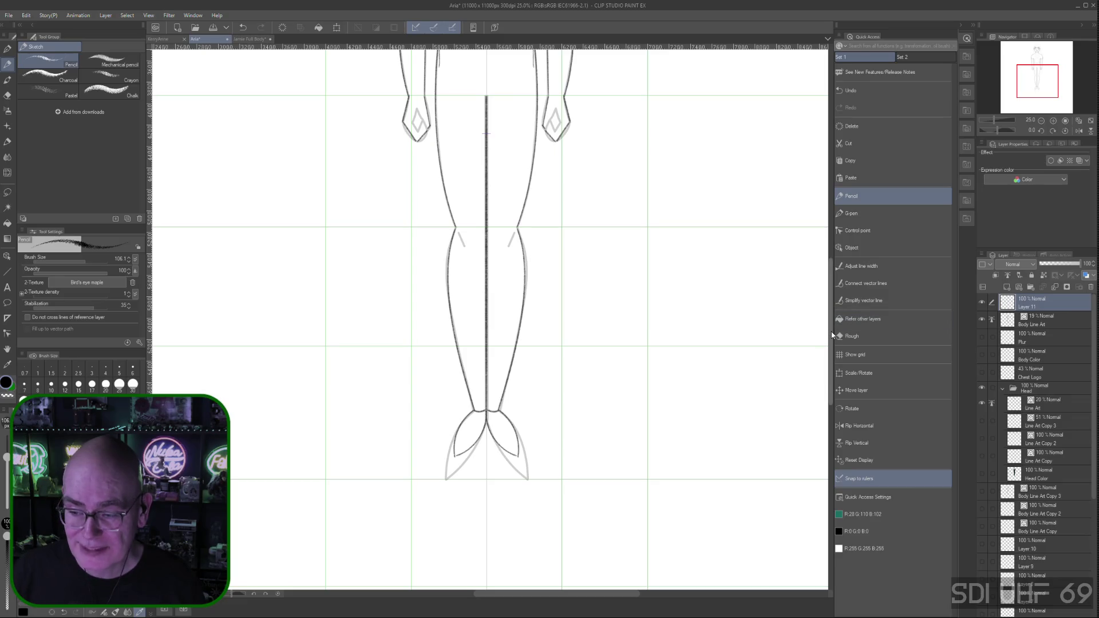
drag(530, 252, 530, 531)
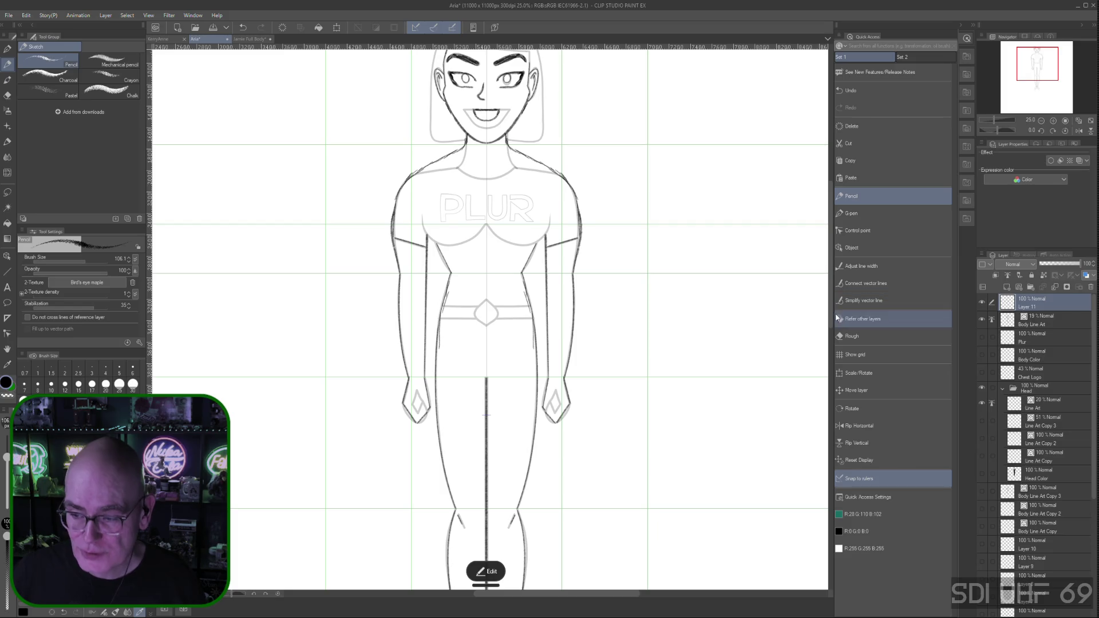
scroll(506, 431, down, 3)
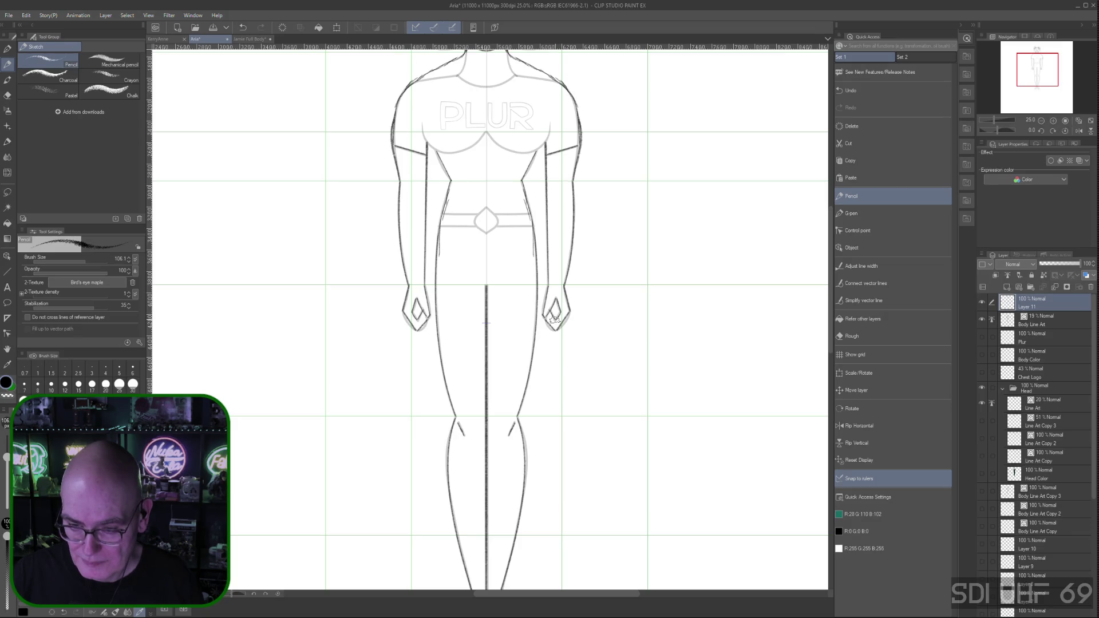
scroll(831, 290, up, 1)
scroll(832, 290, up, 2)
scroll(831, 291, up, 2)
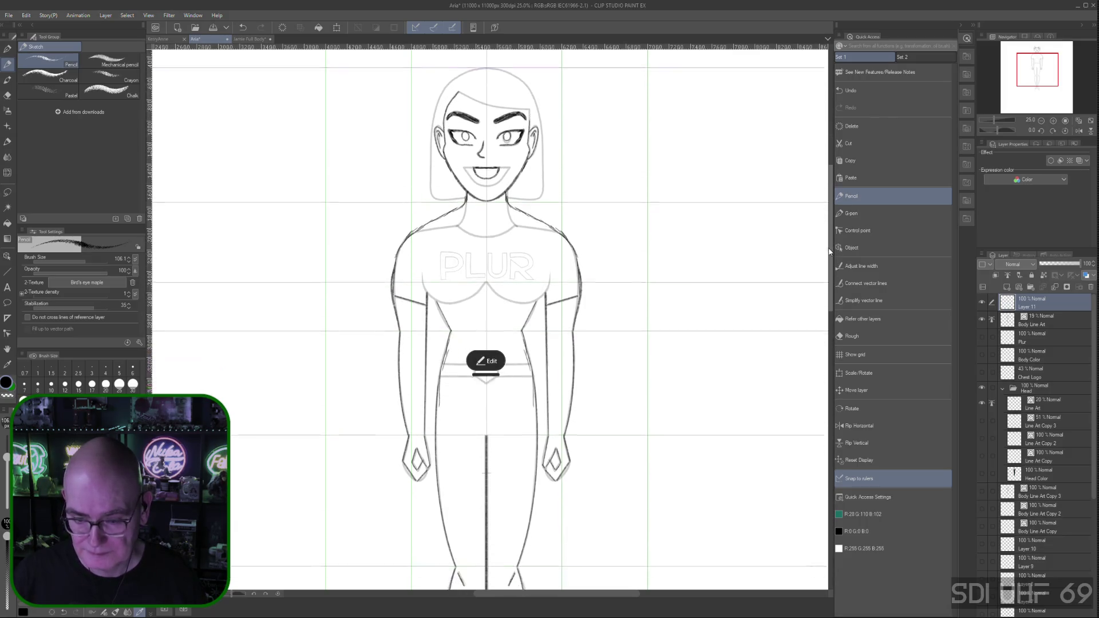
scroll(824, 293, down, 5)
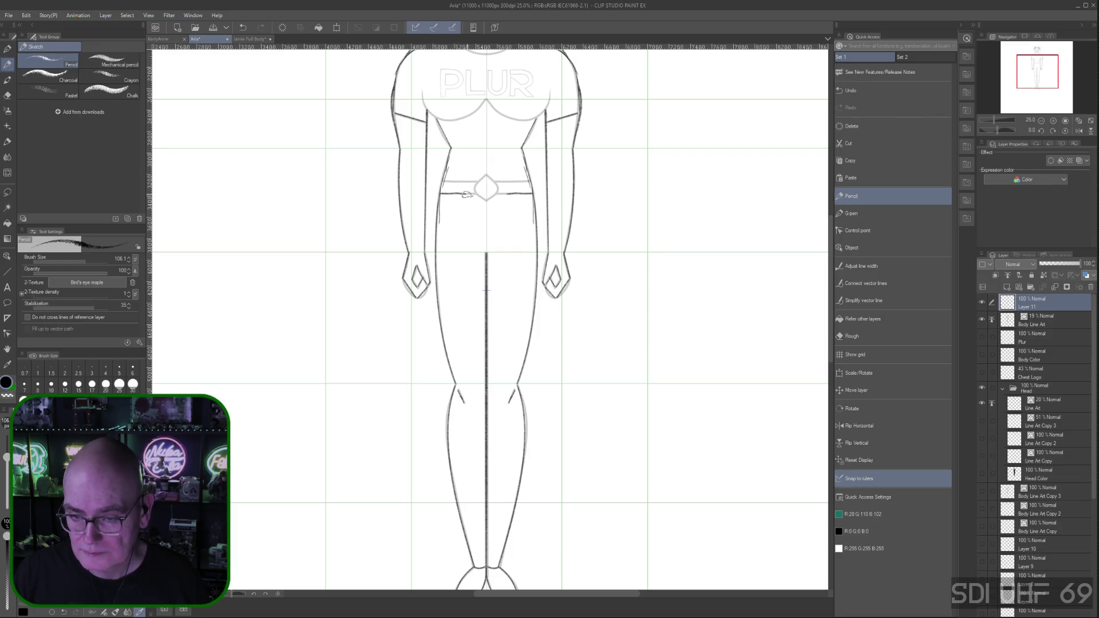
Ink the upper and lower belt lines across the waist
drag(473, 195, 519, 194)
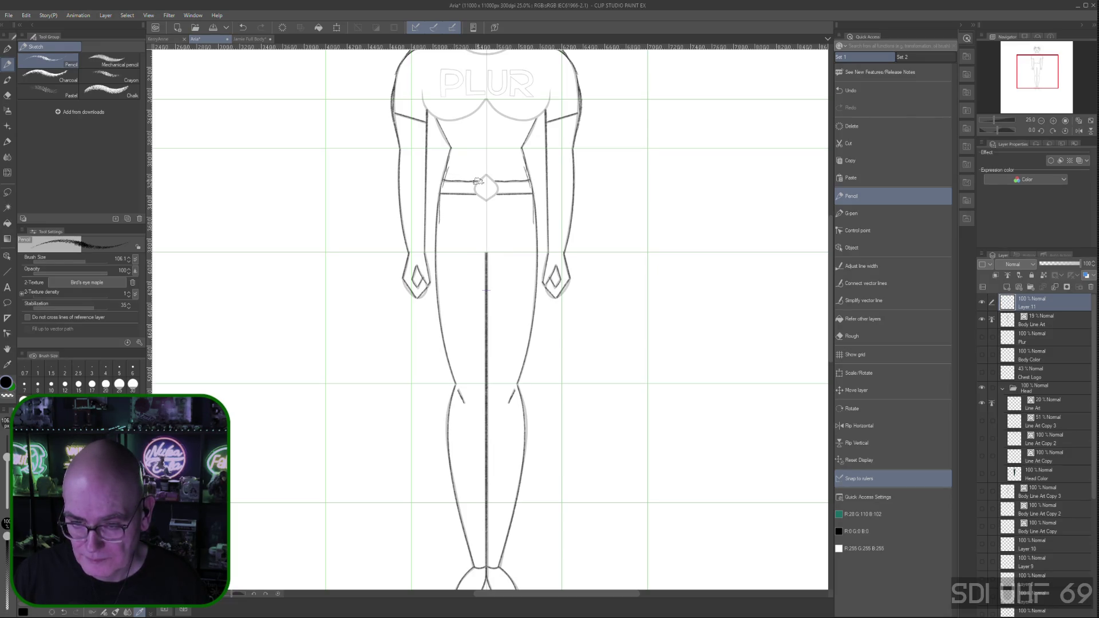
drag(446, 181, 526, 181)
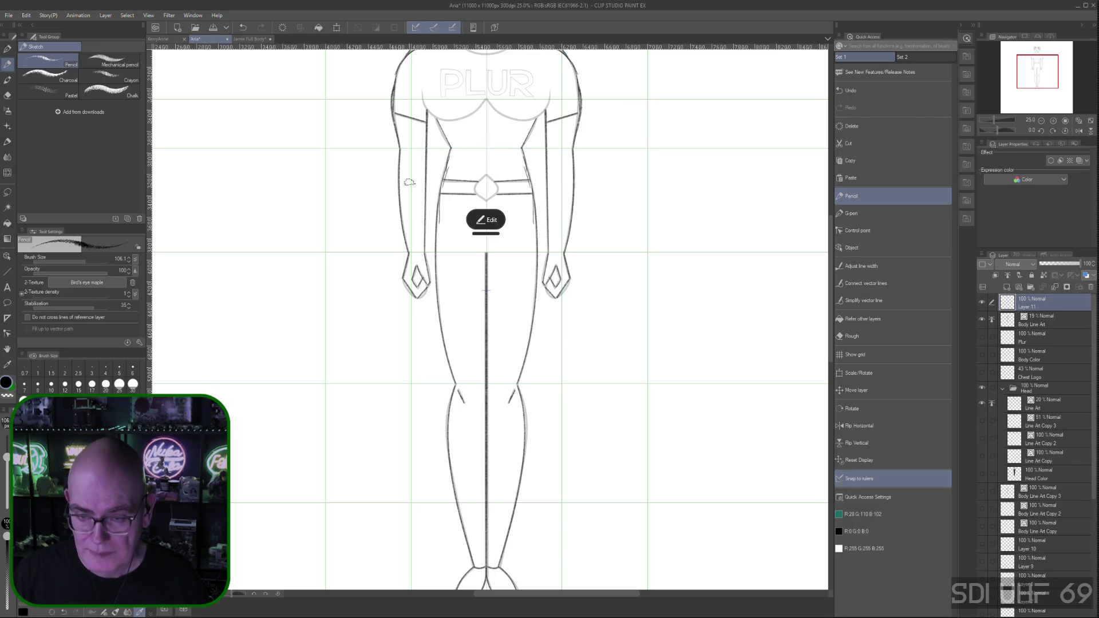
click(487, 220)
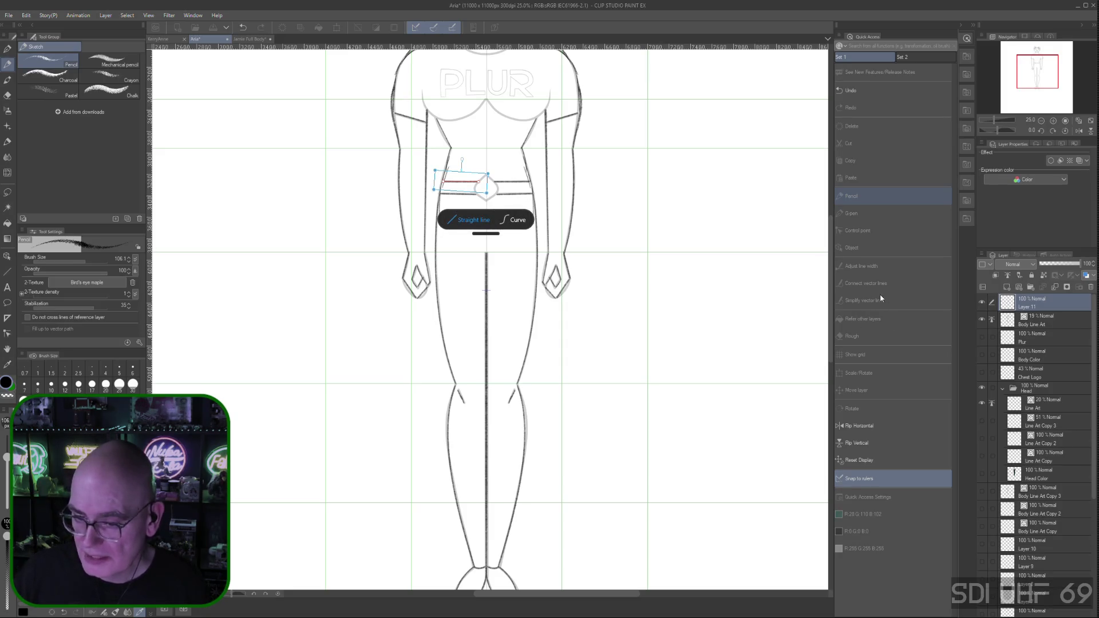
key(Escape)
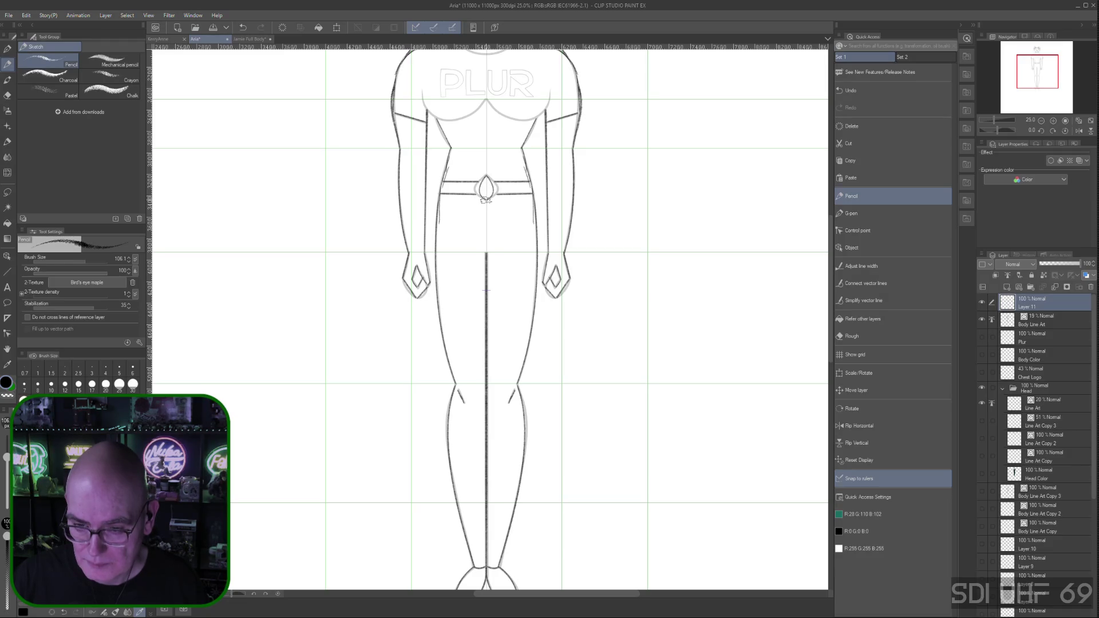
click(480, 185)
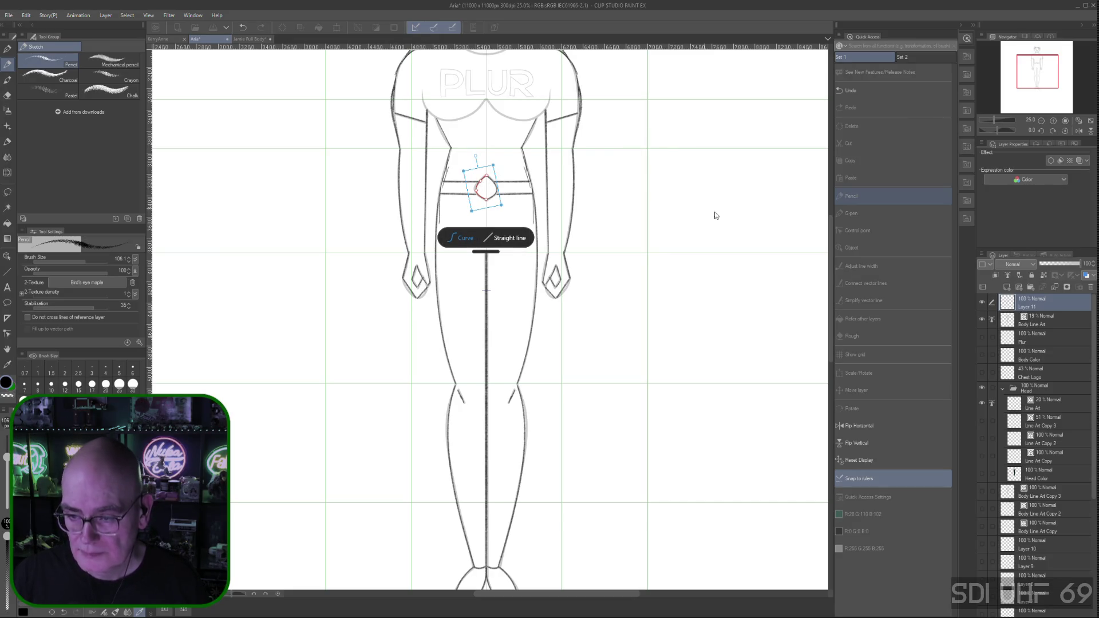
key(Escape)
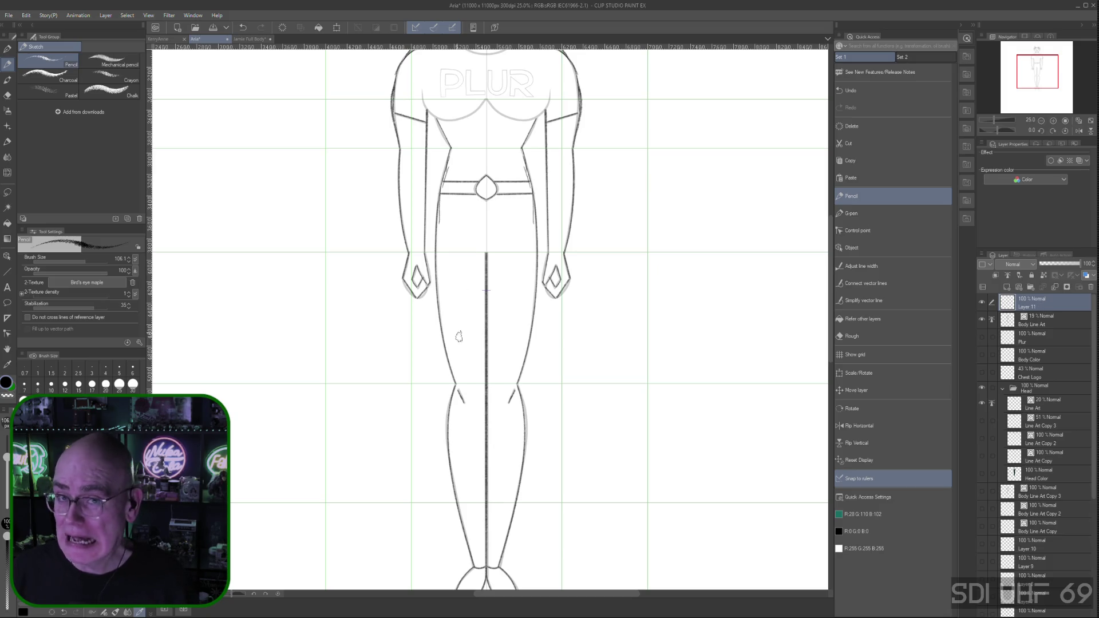
Reshape and lift the left chest curve beneath the PLUR lettering, then commit the mirrored curves
mouse_move(596, 172)
mouse_down()
mouse_move(660, 337)
mouse_move(656, 372)
mouse_up()
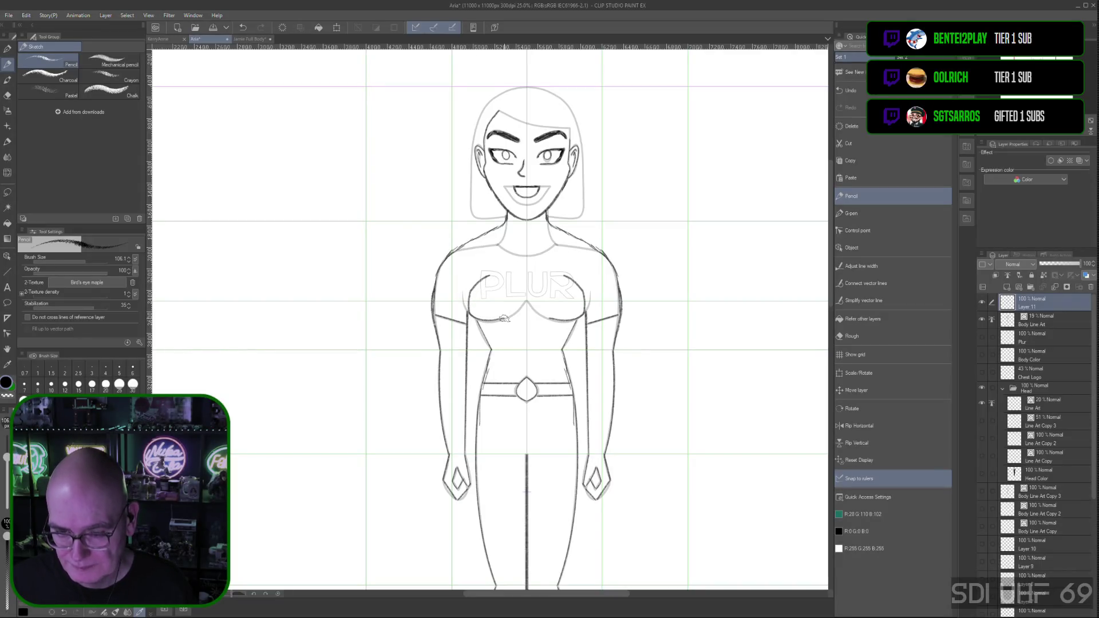
key(ctrl+z)
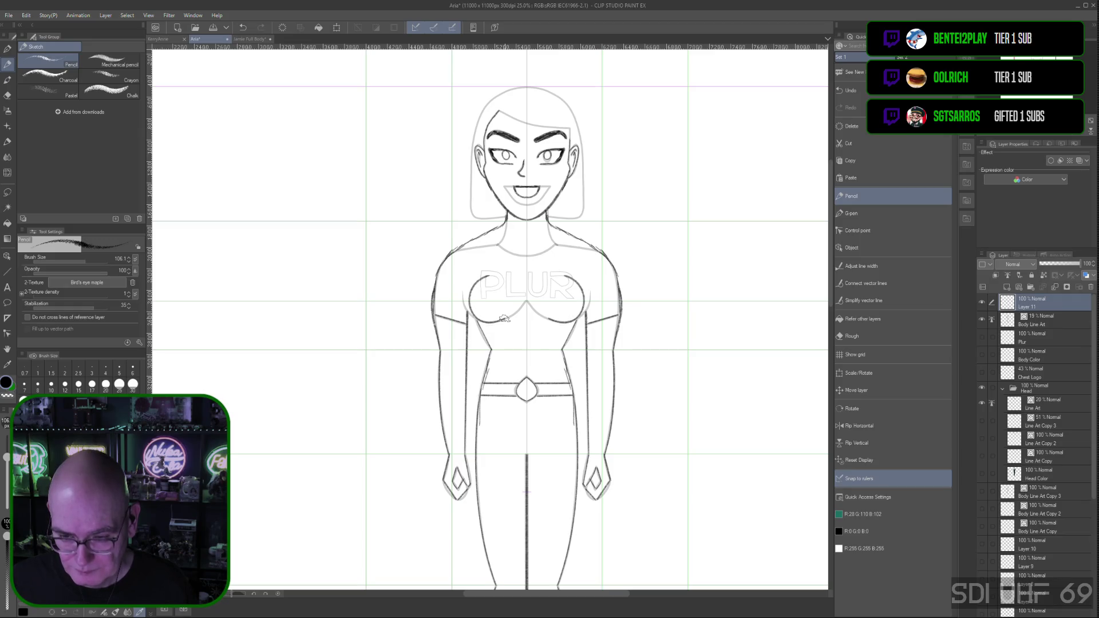
drag(505, 318, 479, 279)
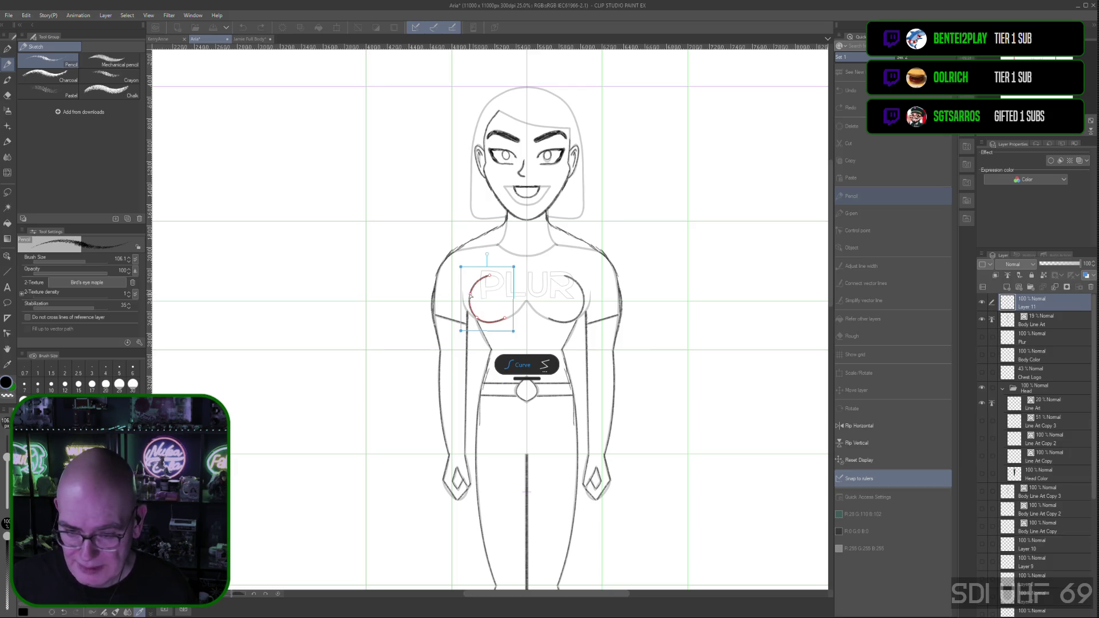
drag(470, 290, 467, 295)
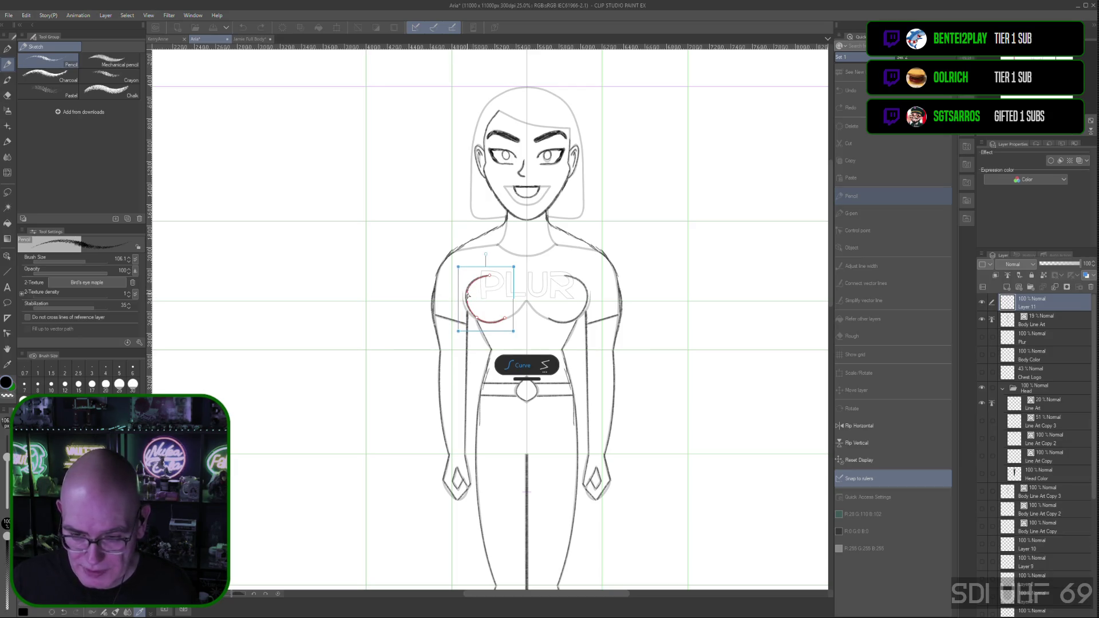
drag(489, 277, 485, 269)
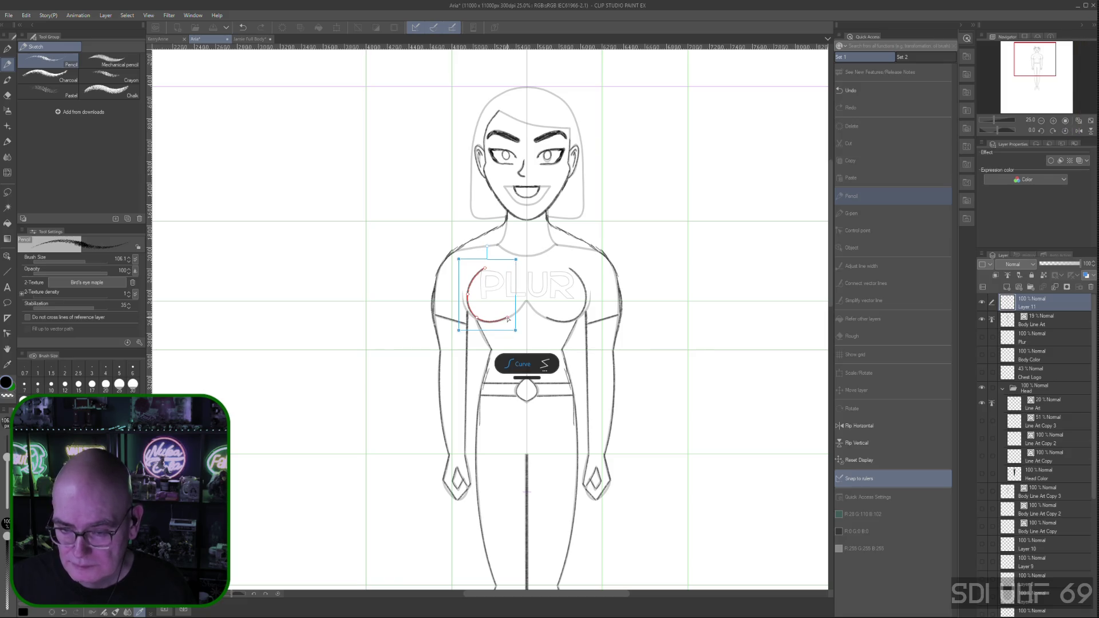
drag(485, 270, 485, 271)
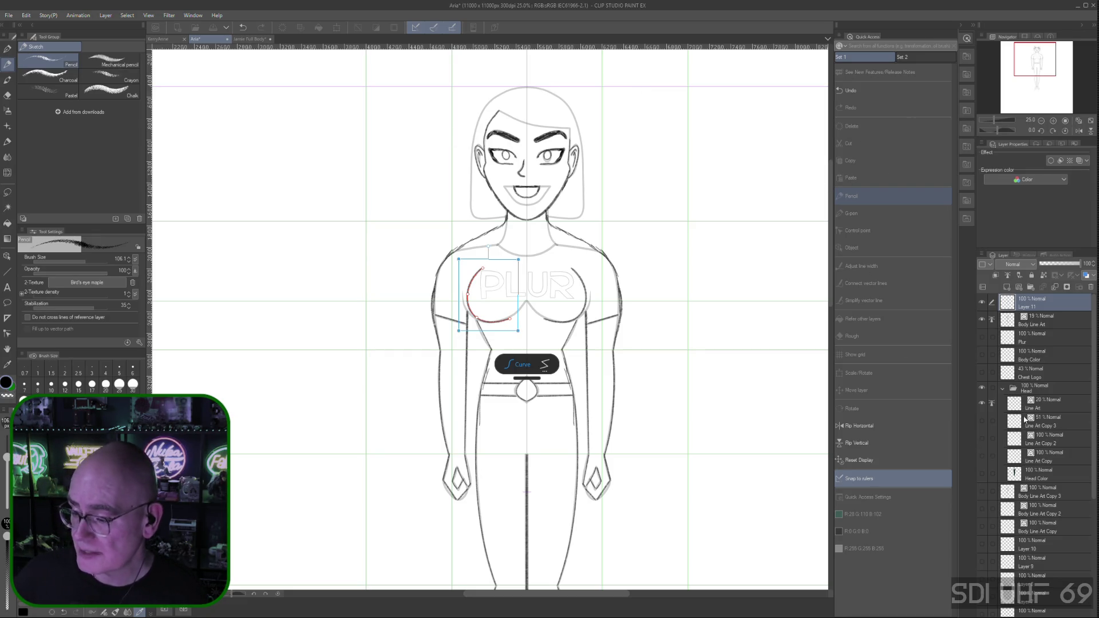
key(Return)
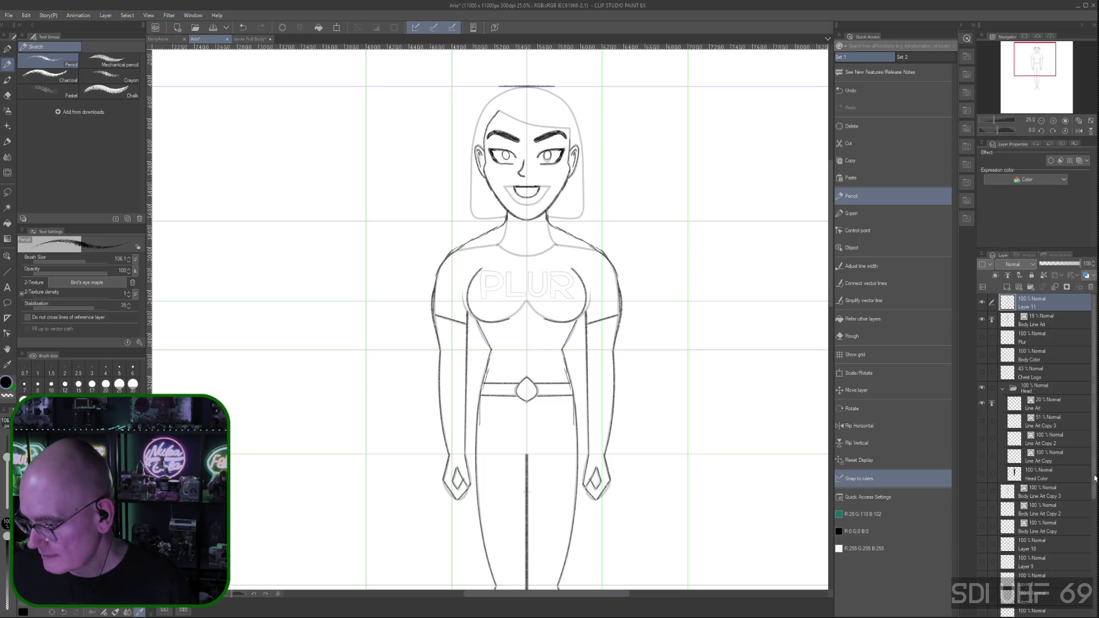
drag(1096, 478, 1092, 559)
scroll(1002, 565, down, 2)
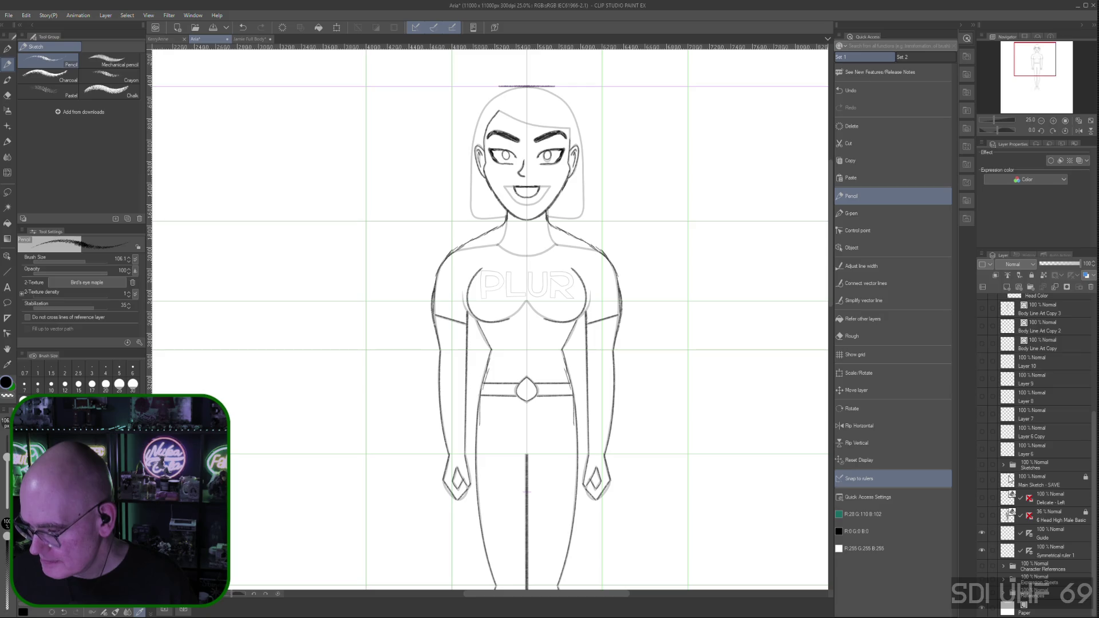
Hide the green guide grid layer, then start saving the drawing from the File menu
click(983, 533)
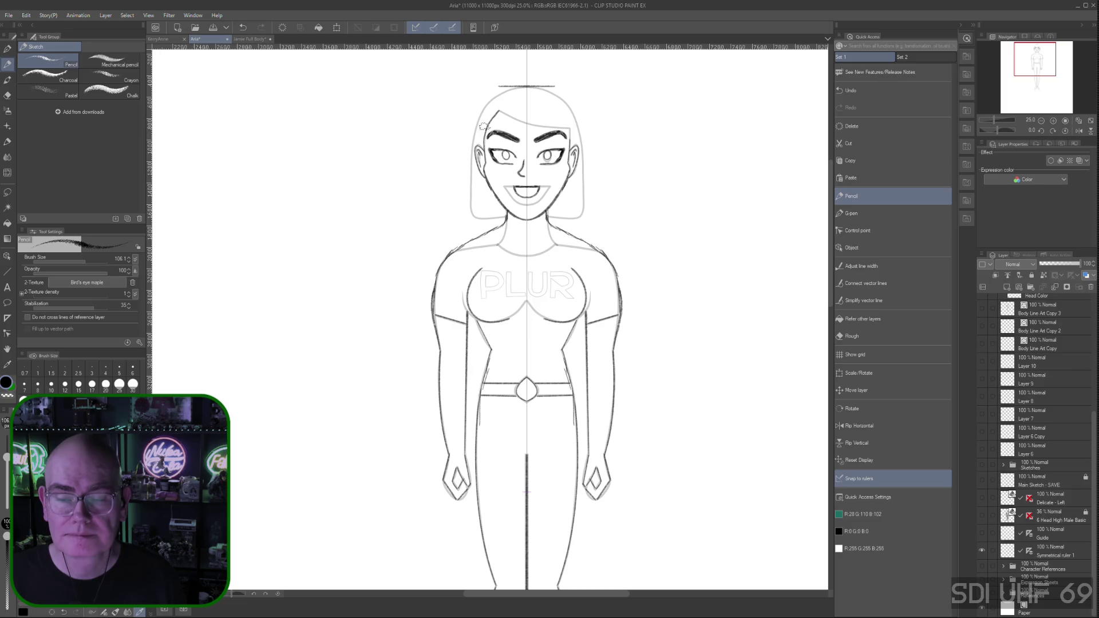
click(21, 16)
Save the file, then trace the head's top outline and hair falling toward the shoulders
click(32, 96)
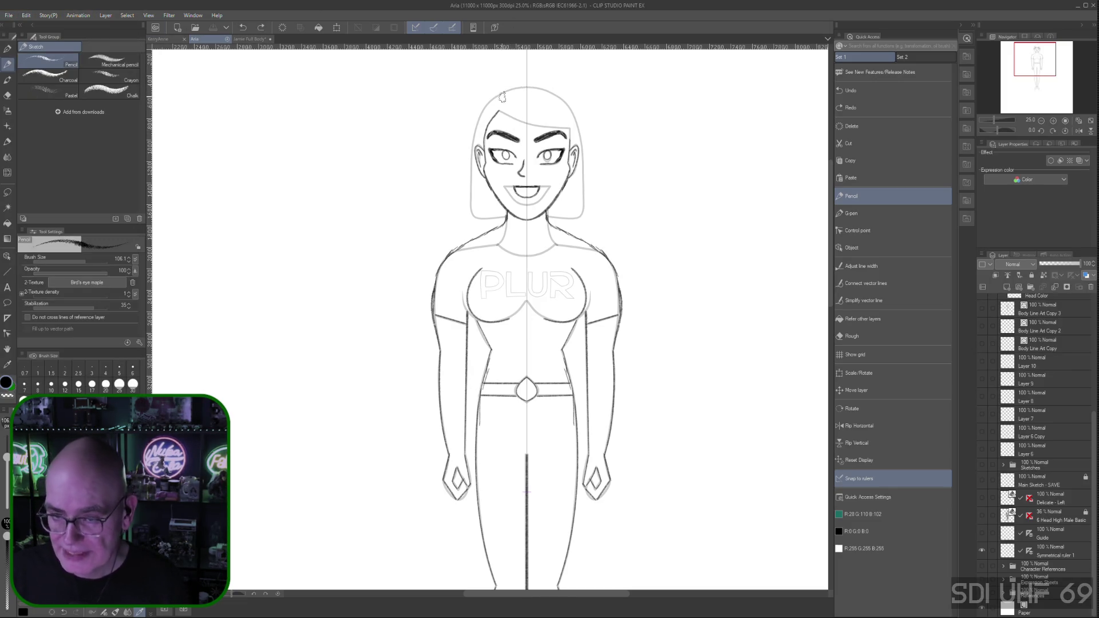
mouse_move(524, 87)
mouse_down()
mouse_move(482, 114)
mouse_move(465, 170)
mouse_move(470, 214)
mouse_up()
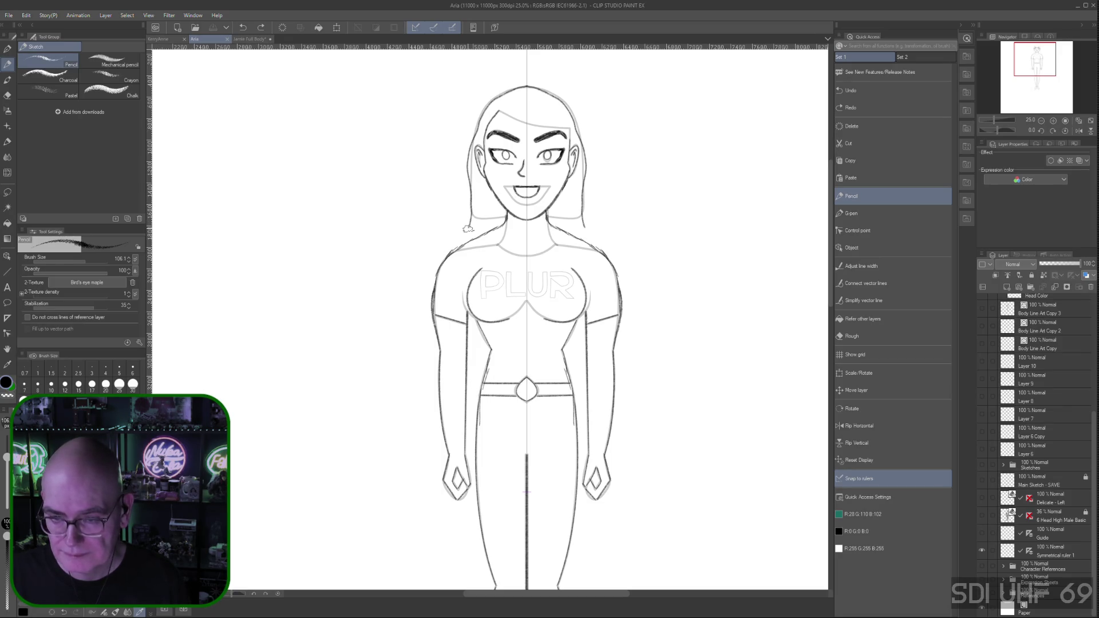
mouse_move(470, 146)
mouse_down()
mouse_move(466, 231)
mouse_move(491, 92)
mouse_up()
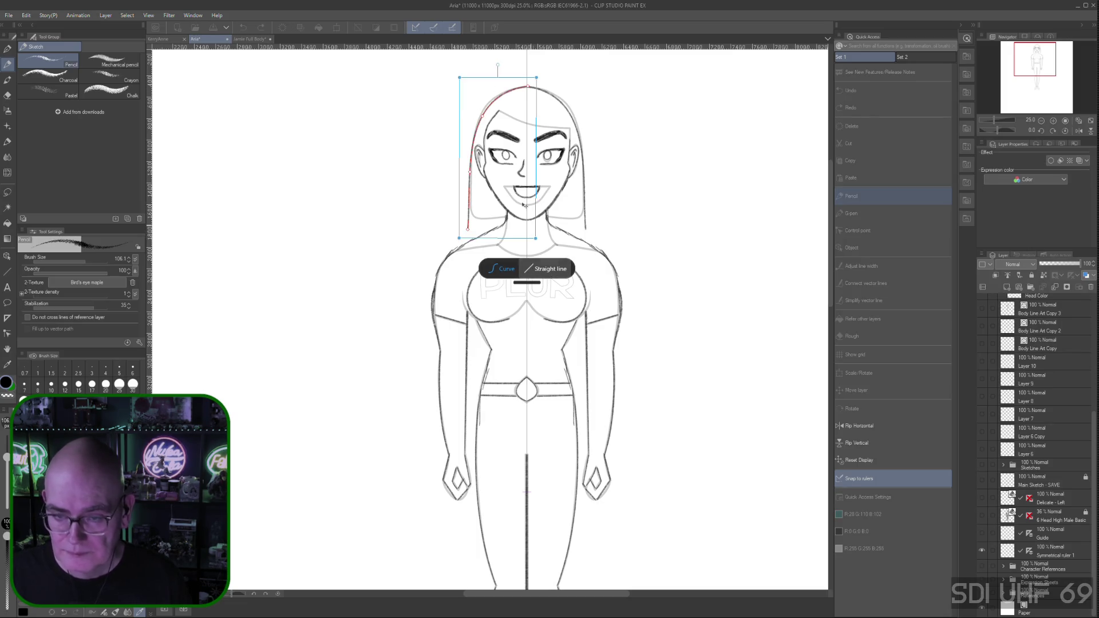
drag(521, 86, 472, 148)
mouse_move(521, 85)
mouse_down()
mouse_move(480, 114)
mouse_move(466, 244)
mouse_up()
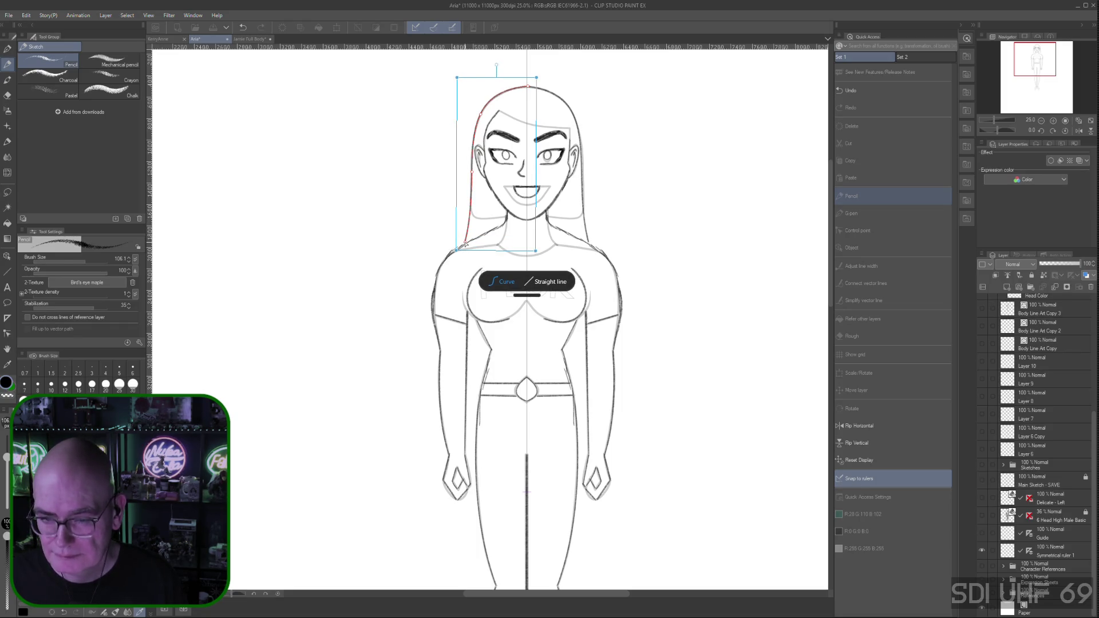
Redraw the hair stroke curving inward toward the shoulder and accept the Curve correction
drag(475, 129, 490, 230)
drag(475, 129, 494, 232)
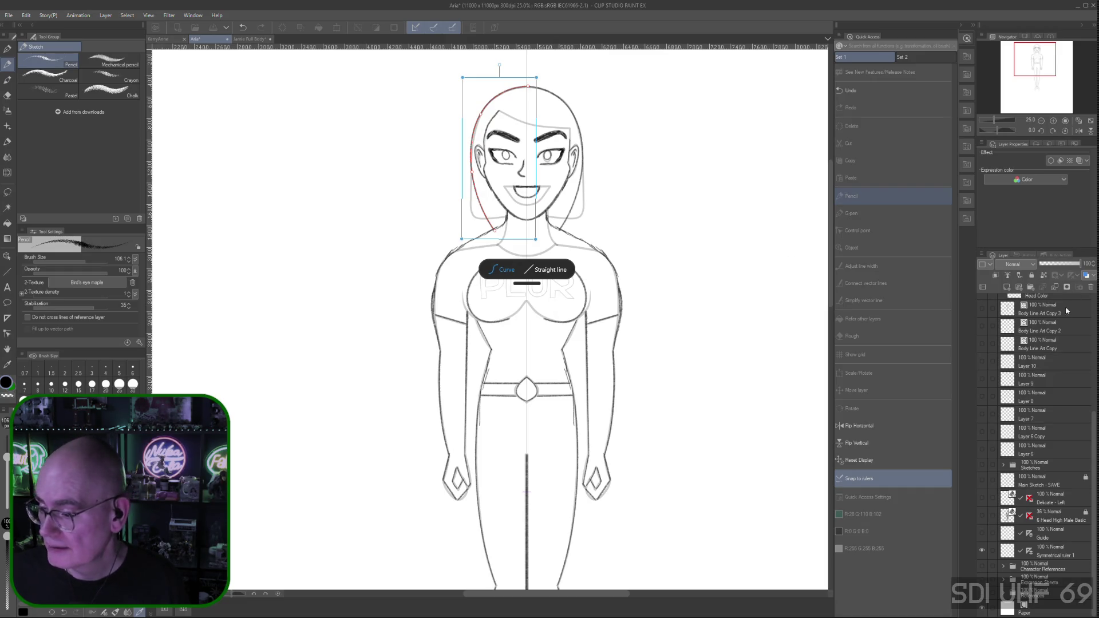
click(1057, 323)
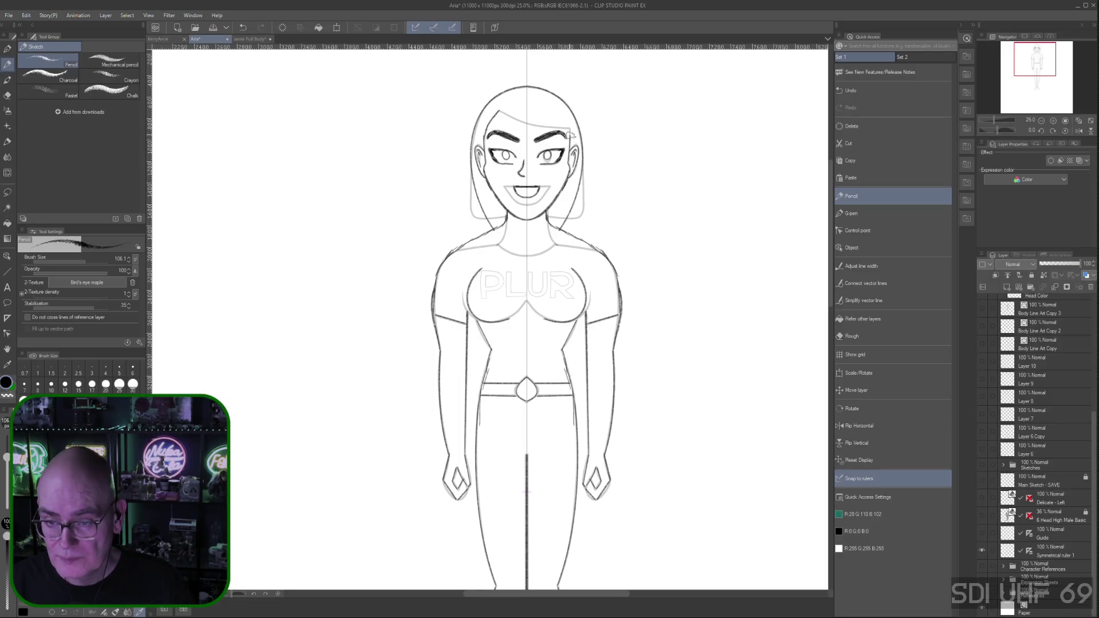
Undo the stray forehead stroke and hide the Symmetrical ruler 1 guide
click(554, 121)
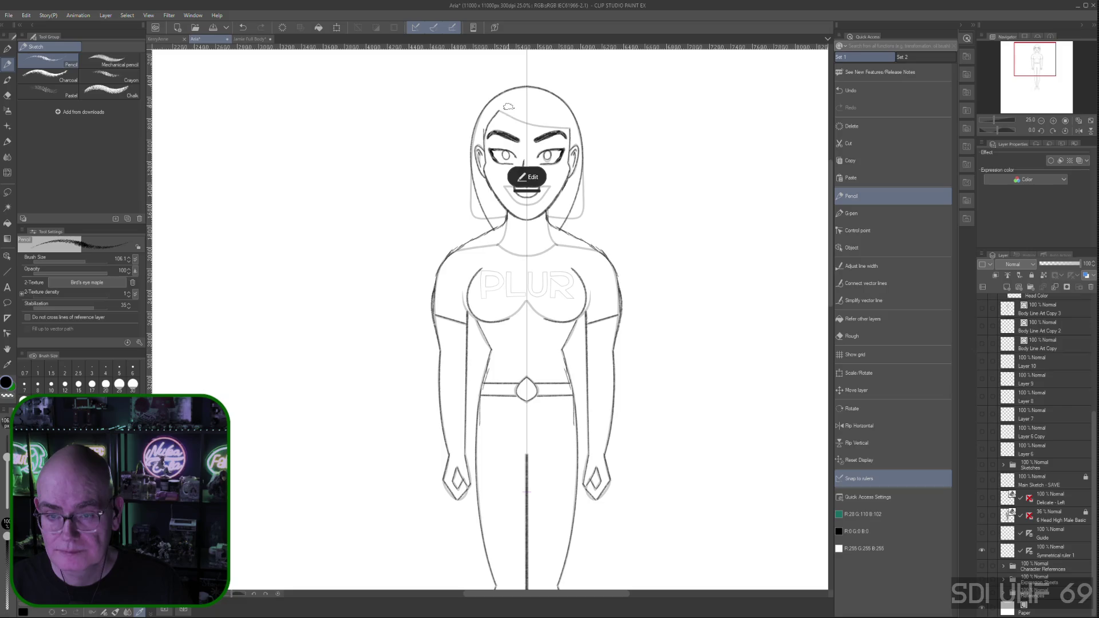
drag(503, 113, 563, 129)
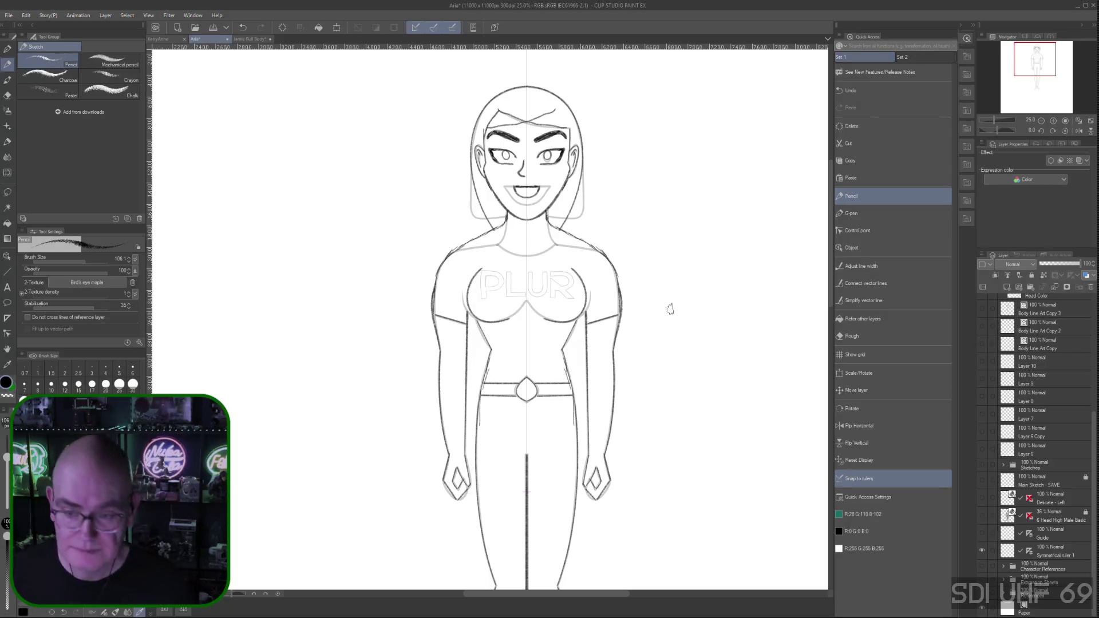
key(ctrl+z)
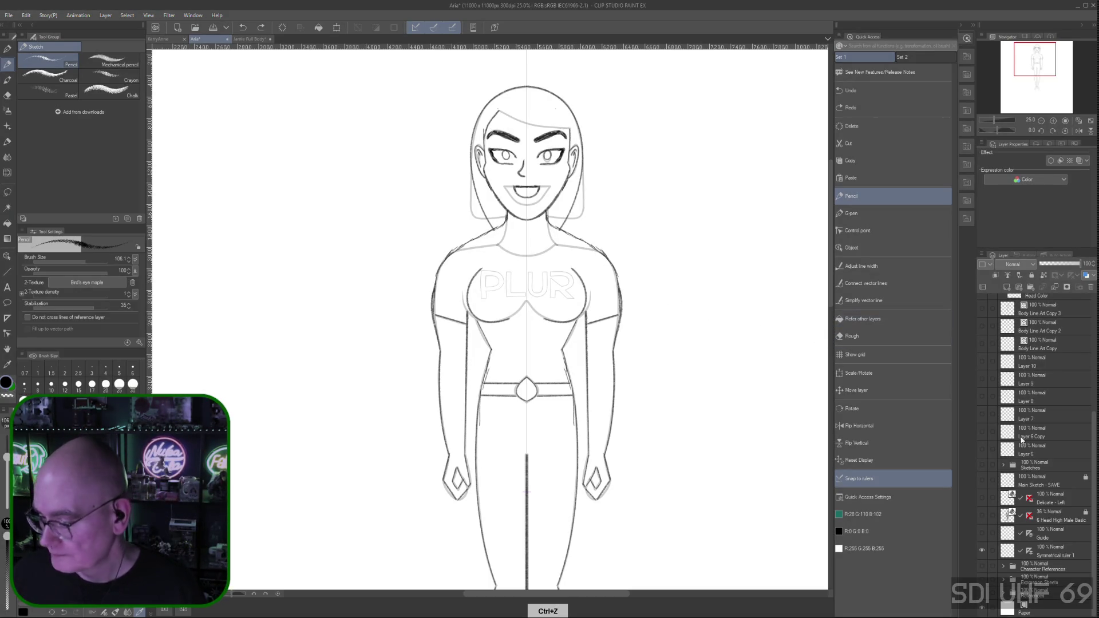
click(982, 549)
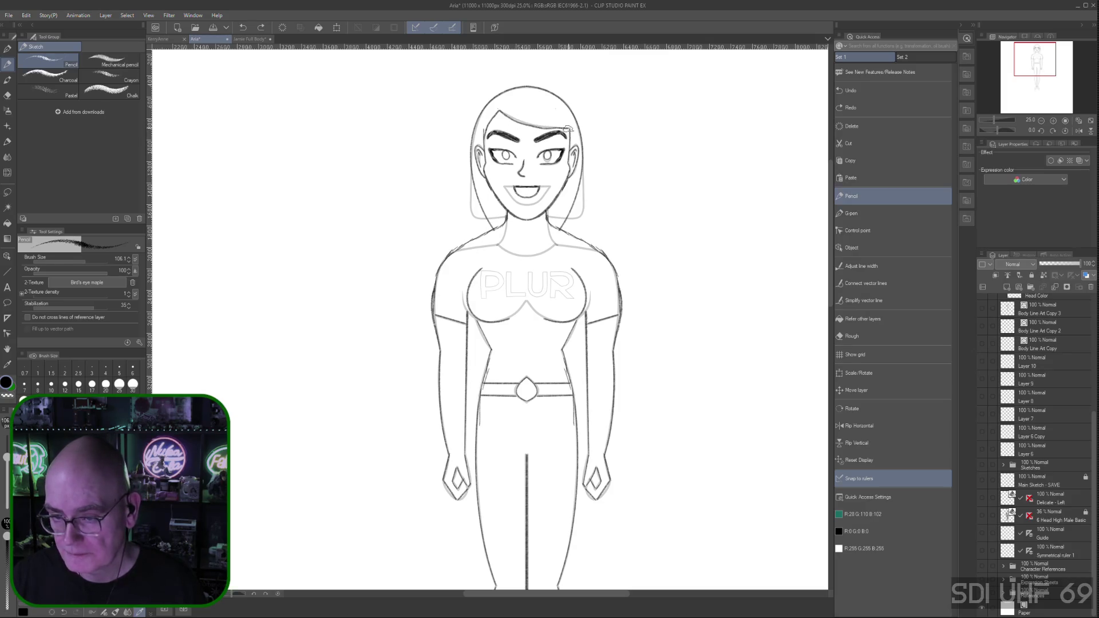
Draw the swept fringe line across the forehead, refine it with Curve correction and accept it
drag(537, 134, 567, 129)
click(533, 166)
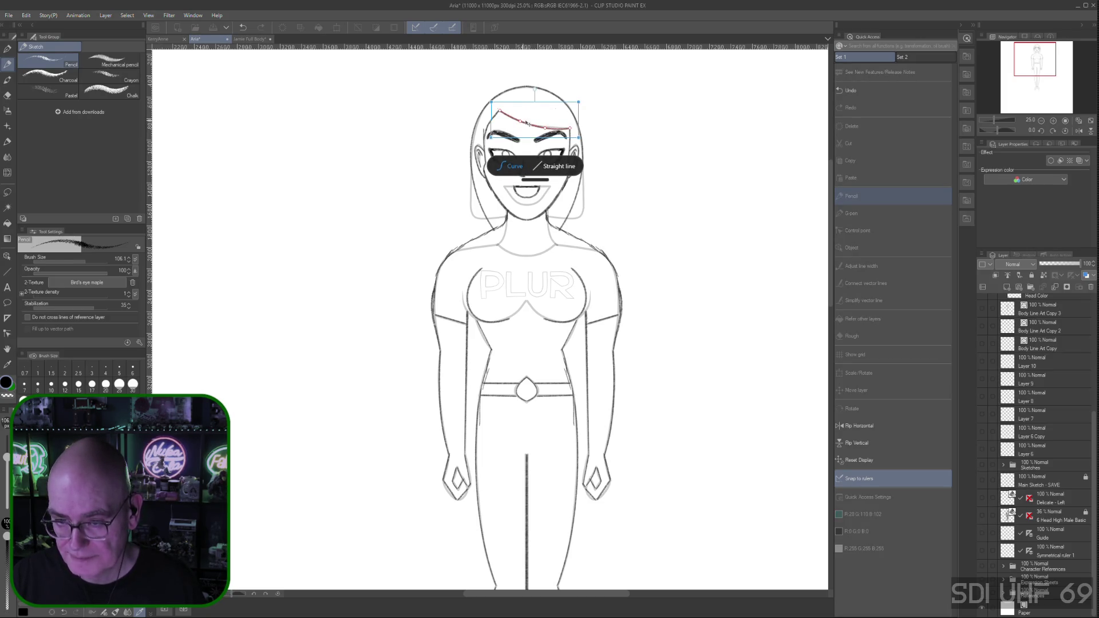
drag(546, 130, 517, 126)
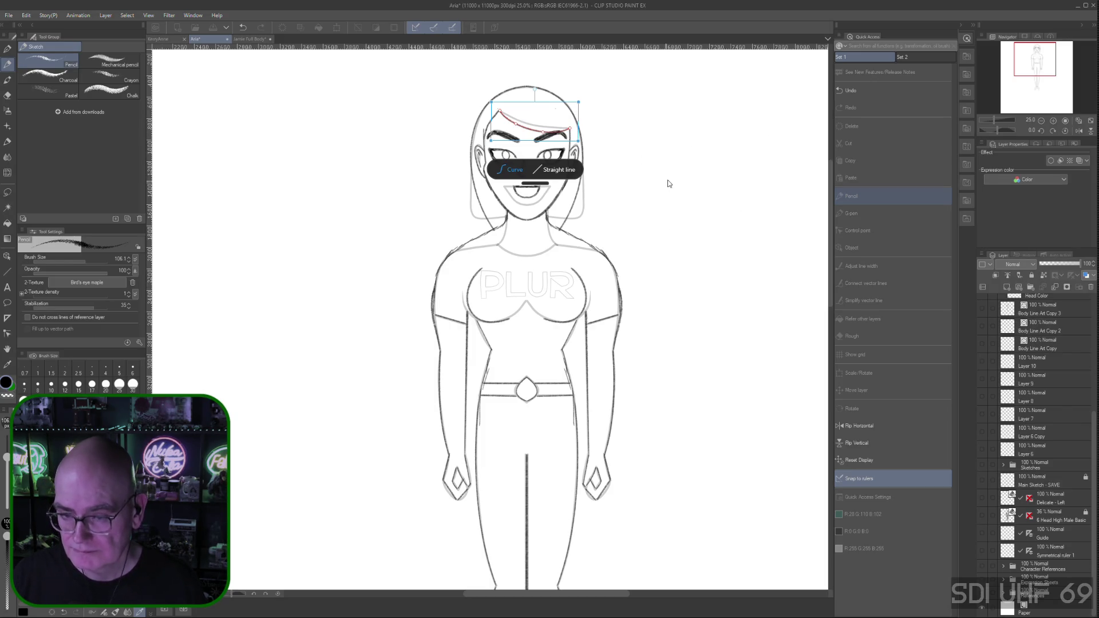
click(1052, 347)
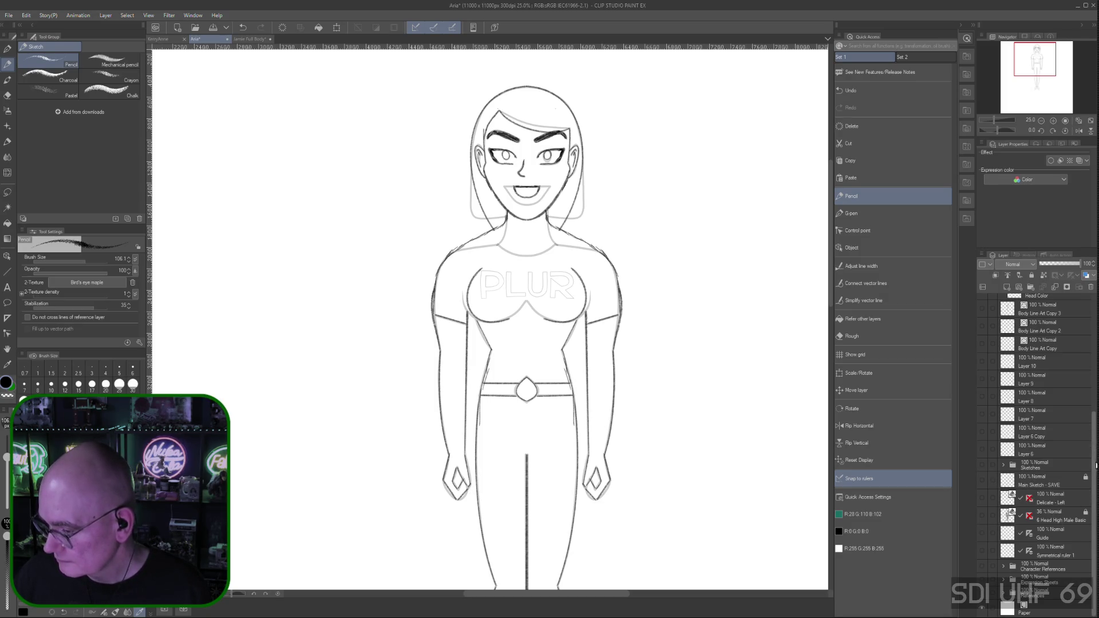
scroll(1077, 510, up, 3)
scroll(1077, 510, up, 3)
Add a new layer, hide the Head Line Art and sketch/PLUR layers, and zoom out to the whole figure
key(ctrl+shift+n)
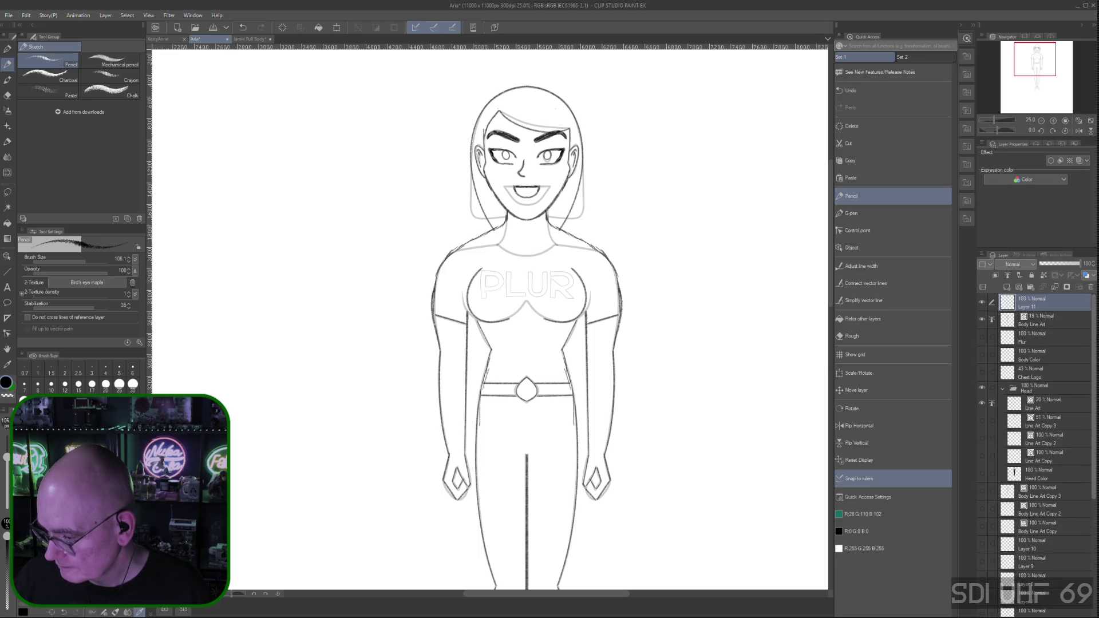
click(982, 403)
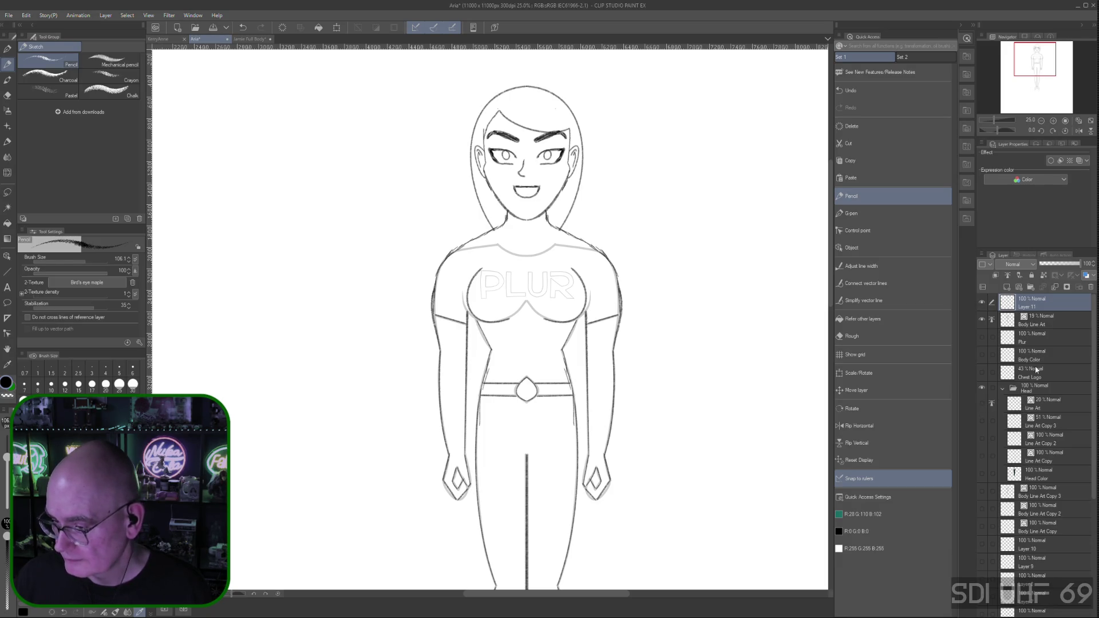
click(982, 321)
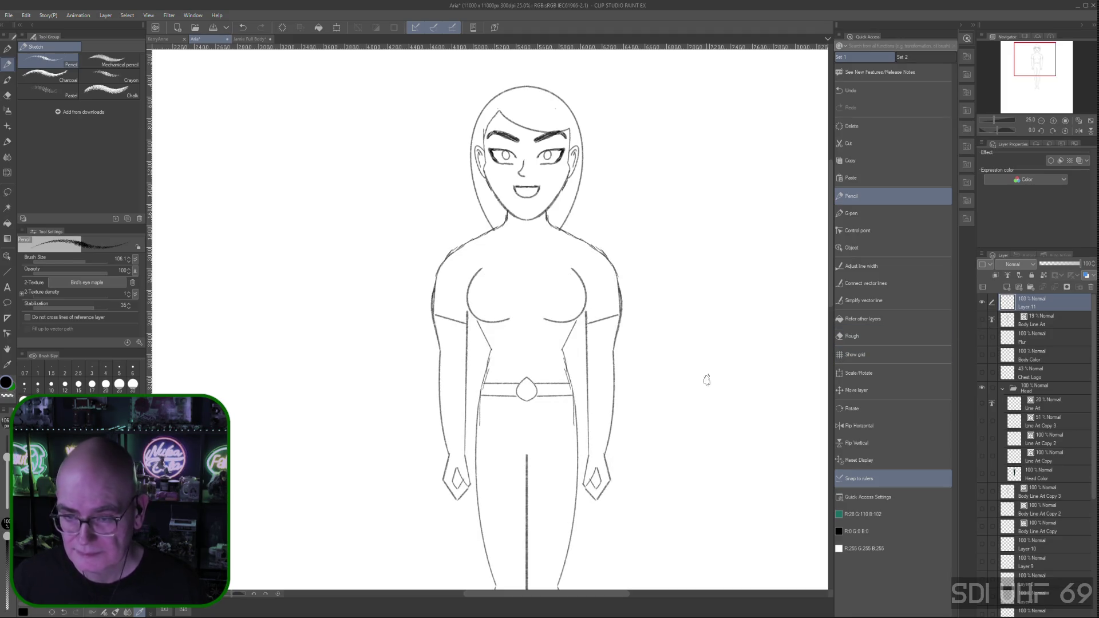
key(ctrl+minus)
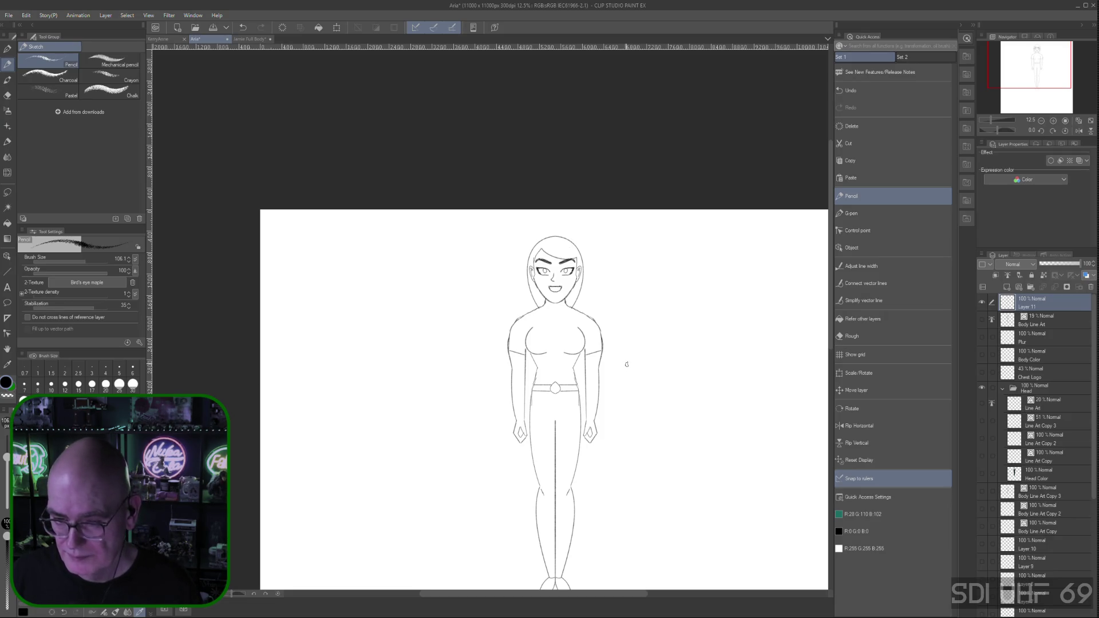
drag(632, 355, 672, 373)
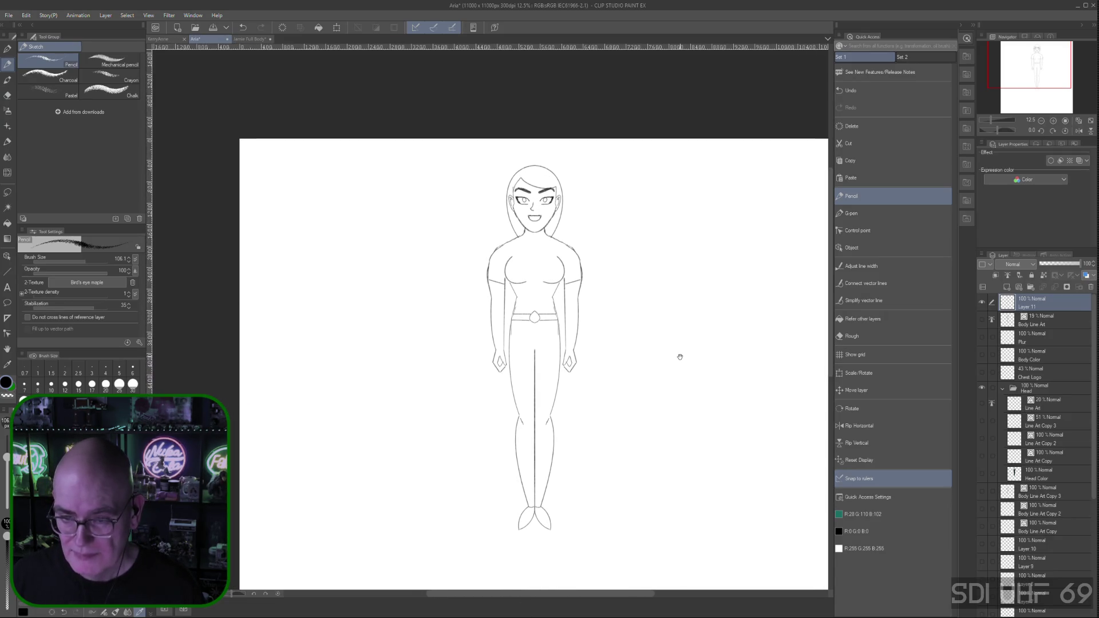
scroll(676, 369, up, 3)
mouse_move(574, 232)
mouse_down()
mouse_move(668, 369)
mouse_move(684, 326)
mouse_up()
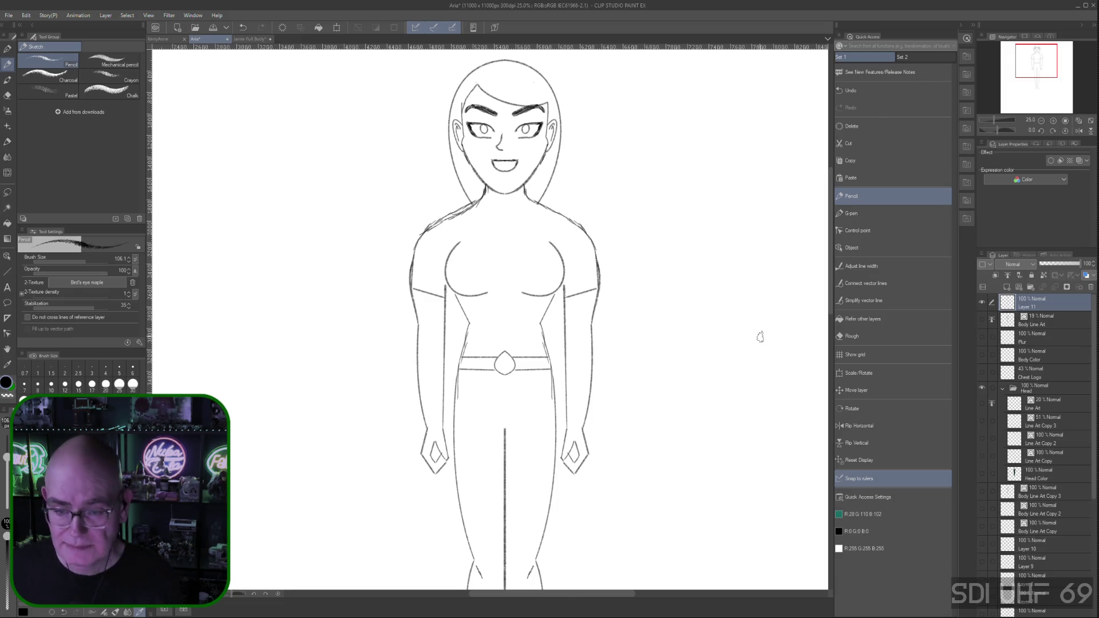
Undo three recent shoulder strokes and show the Symmetrical ruler 1 guide on the canvas
key(ctrl+z)
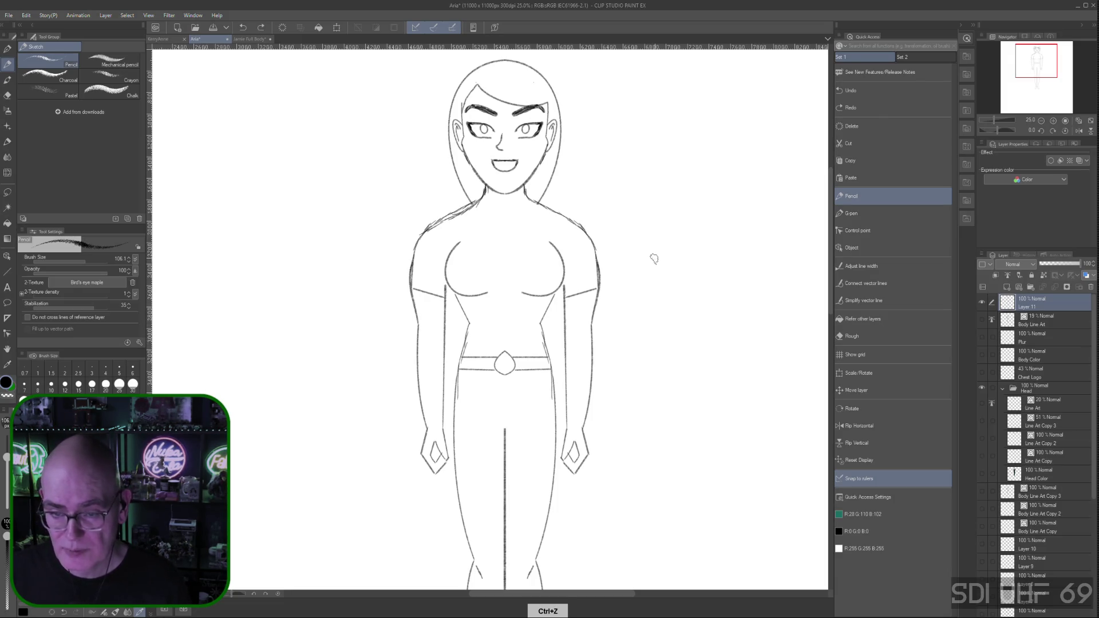
key(ctrl+z)
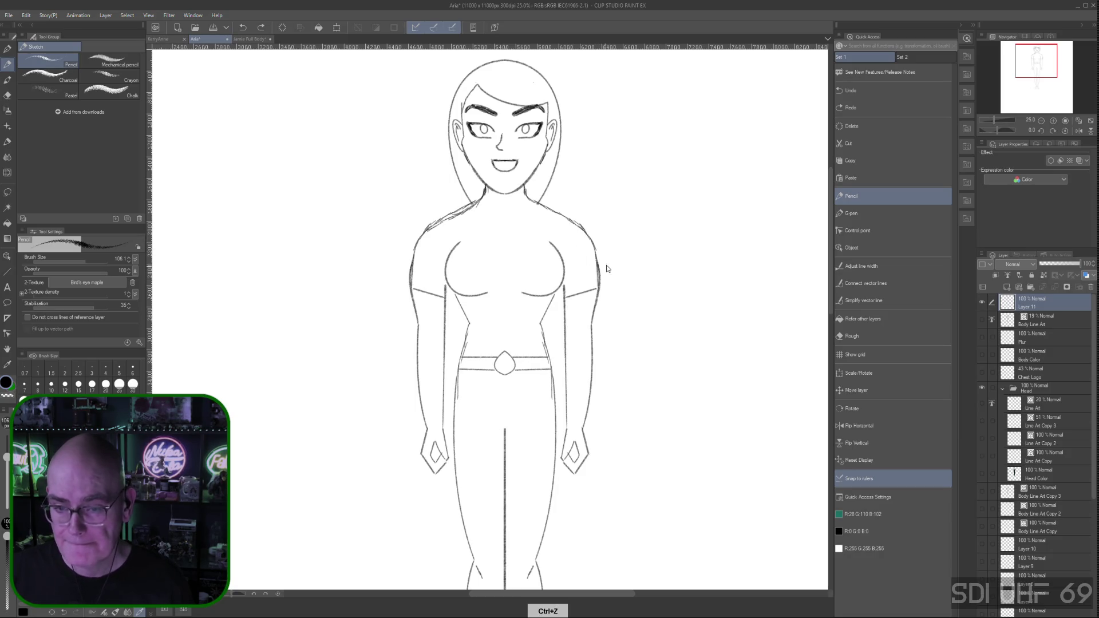
key(ctrl+z)
key(ctrl+z)
key(ctrl+z)
key(ctrl+z)
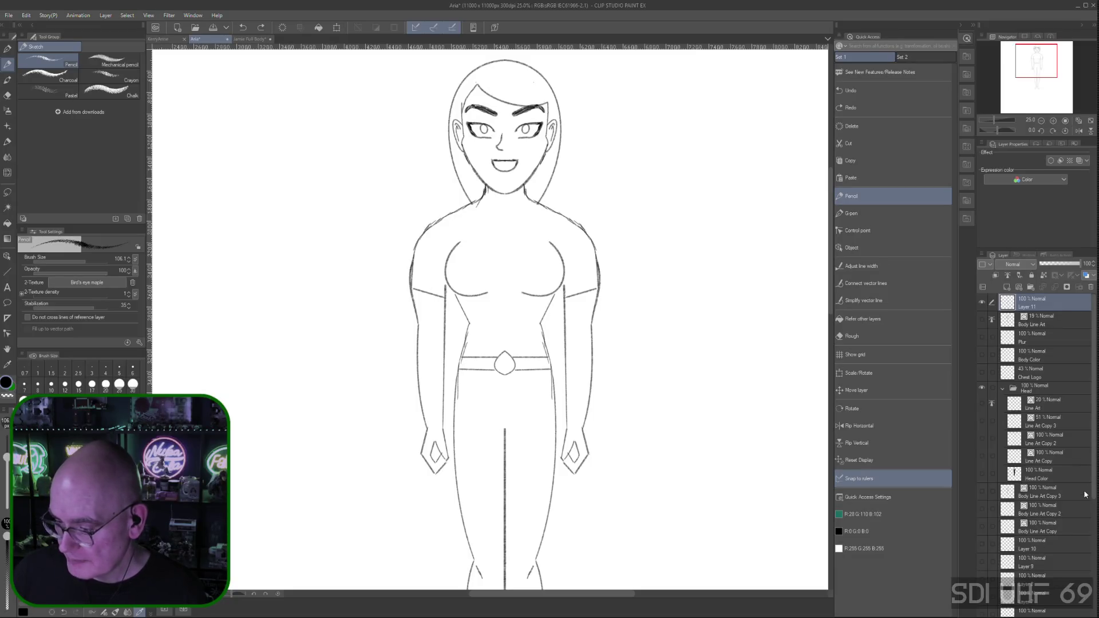
scroll(1094, 492, down, 1)
drag(1095, 492, 1095, 601)
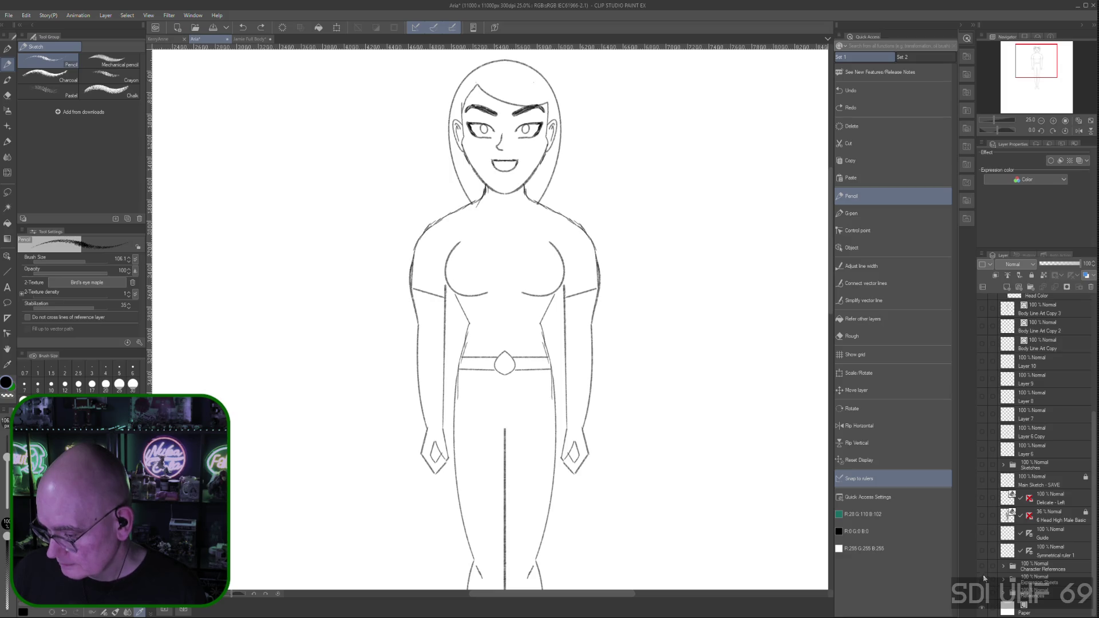
click(984, 551)
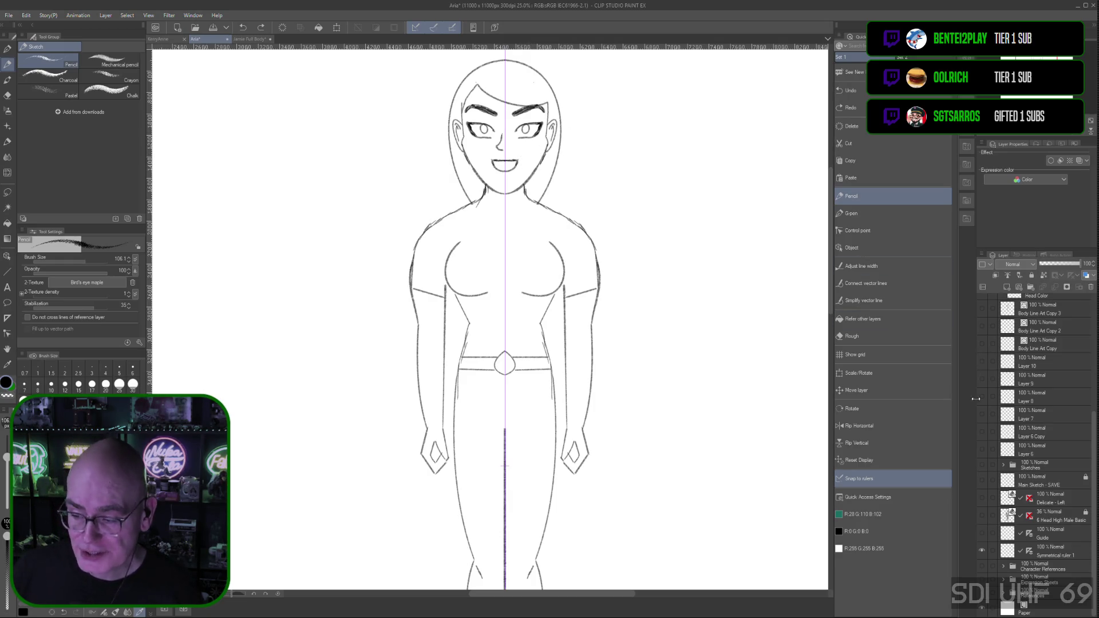
scroll(1039, 386, up, 5)
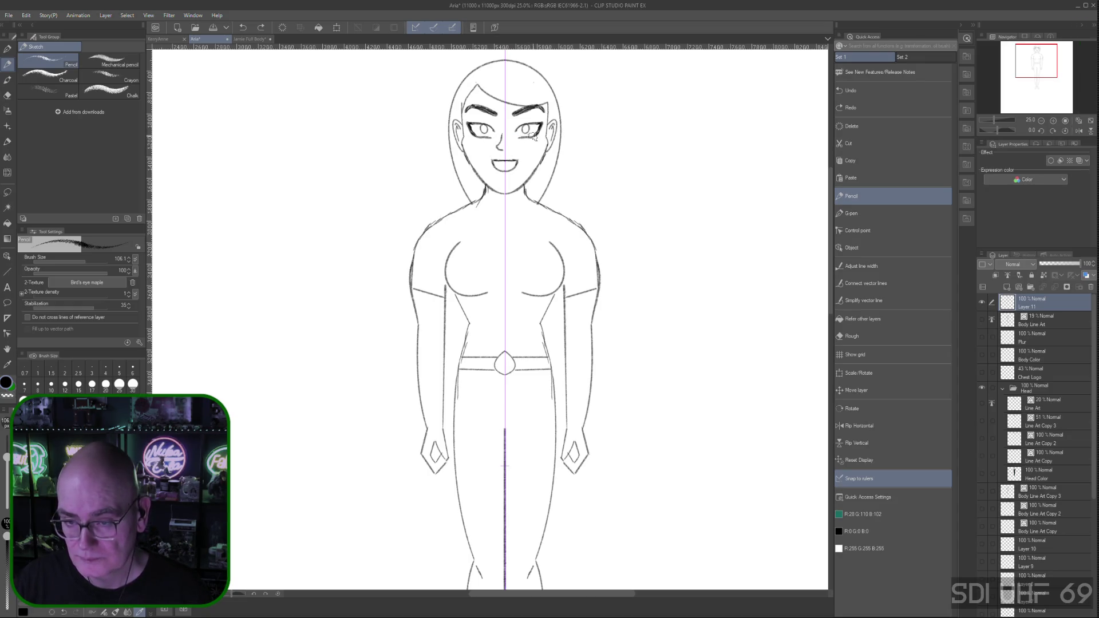
Add two short pencil strokes near the face and the right eye's corner
drag(525, 137, 522, 126)
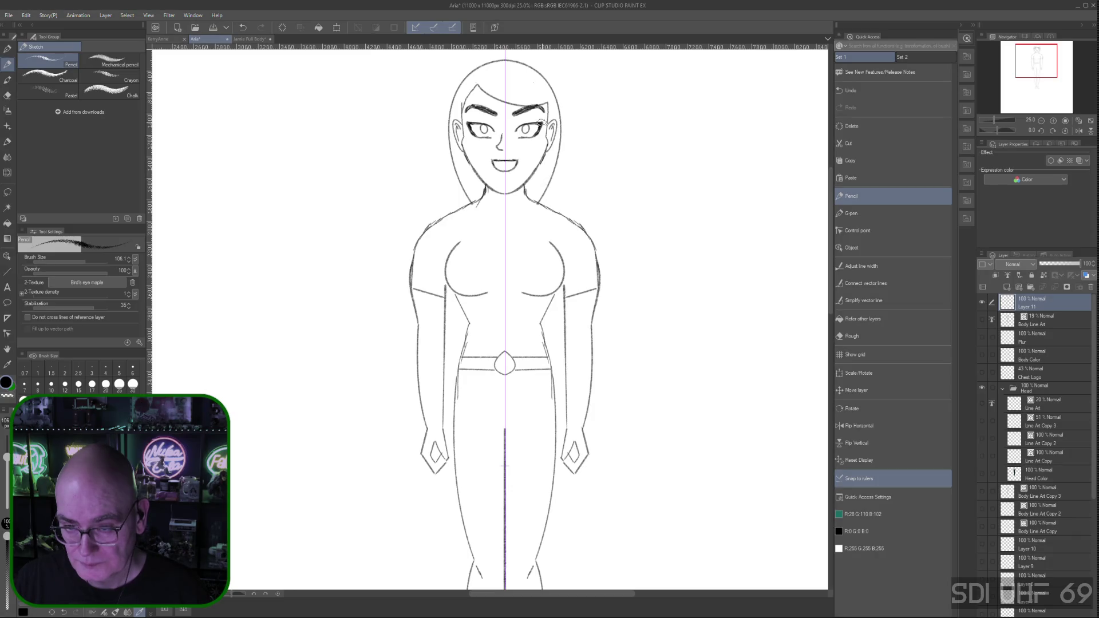
drag(542, 122, 540, 134)
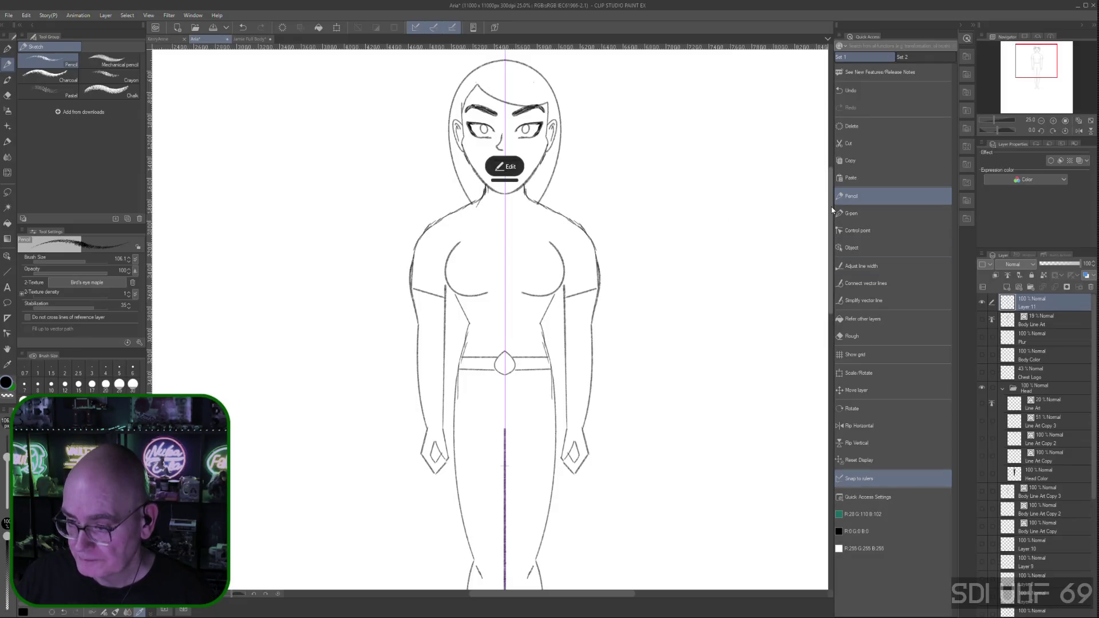
scroll(819, 223, down, 3)
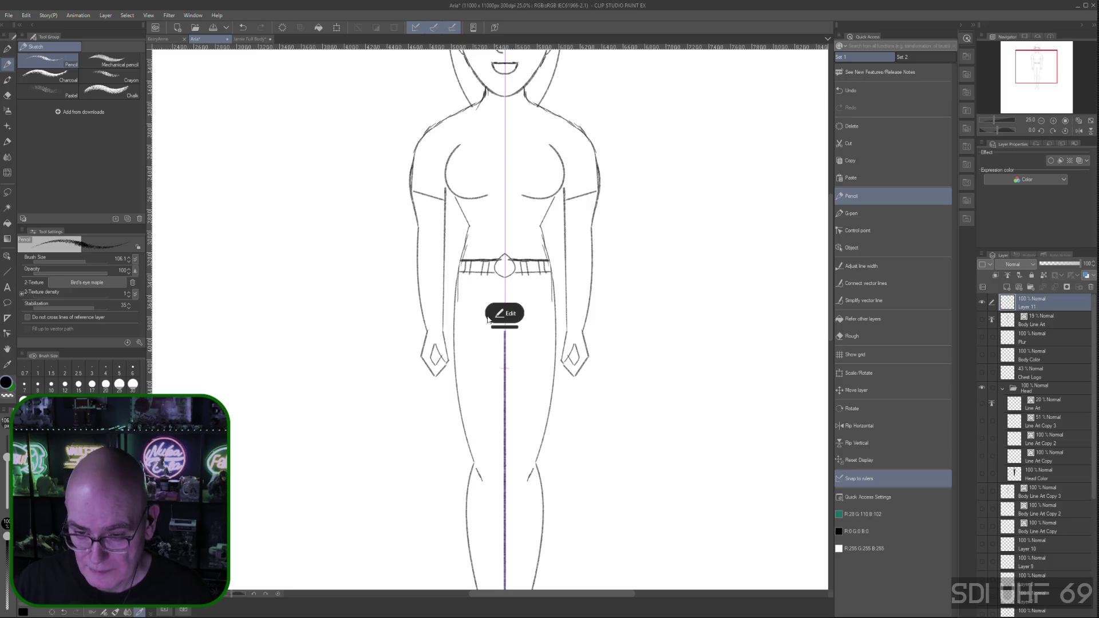
Confirm the belt strokes' edit, switch to the Rough eraser and undo a stray erase
click(490, 314)
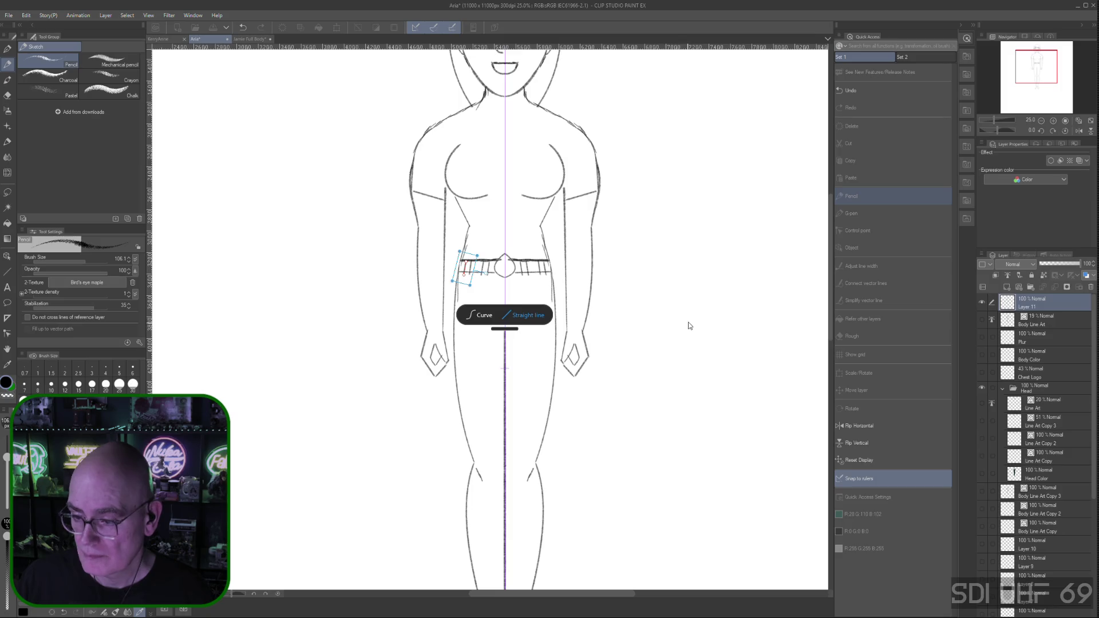
key(Return)
click(869, 336)
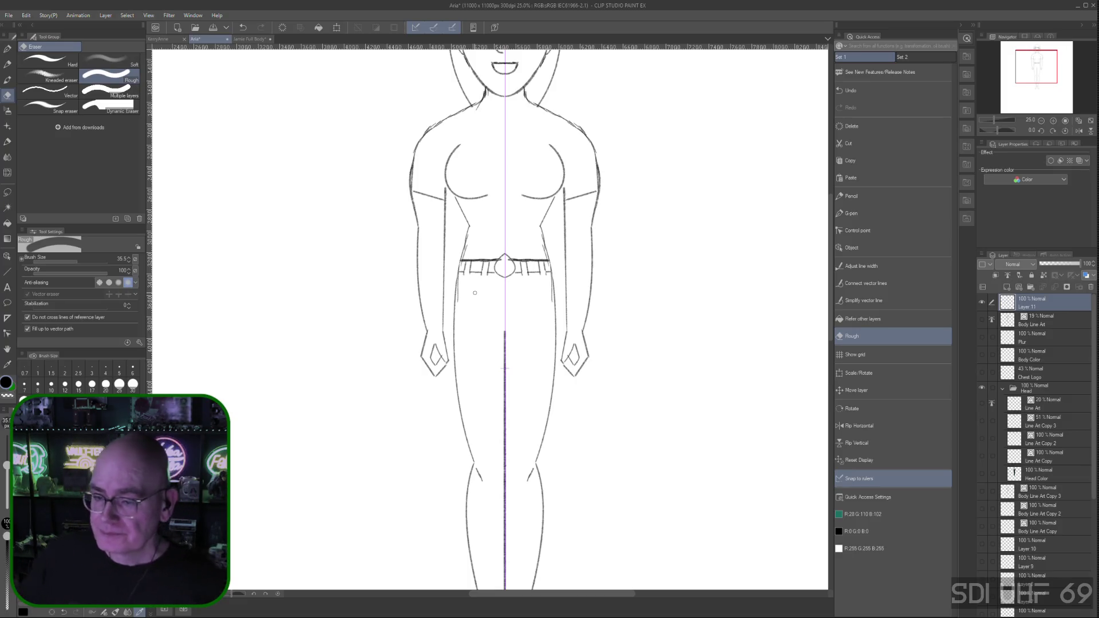
key(ctrl+z)
scroll(489, 319, up, 3)
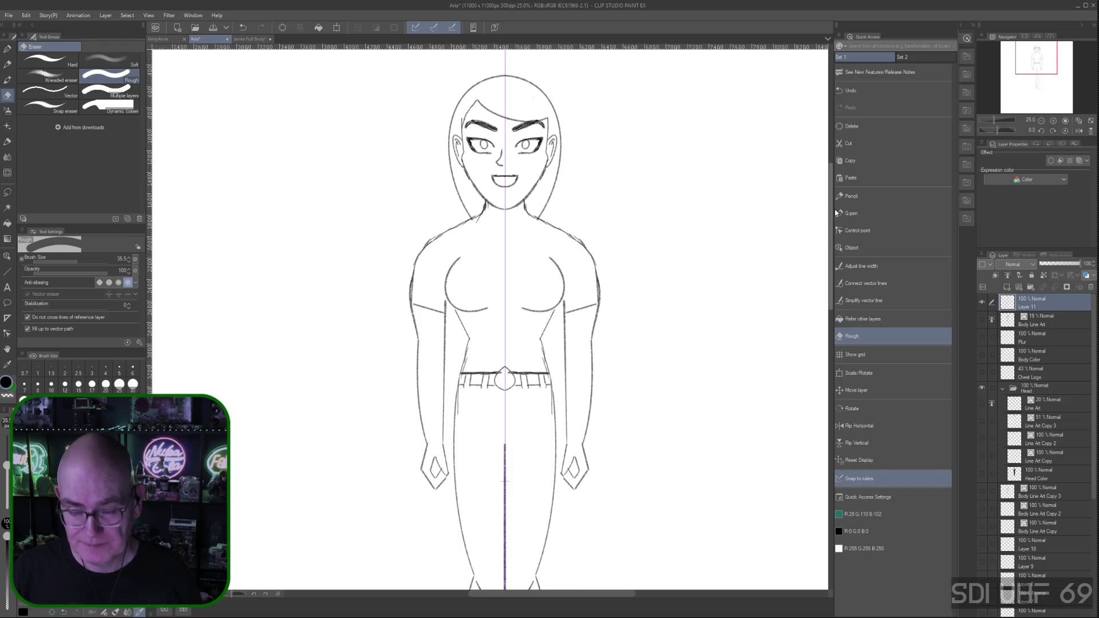
scroll(473, 158, down, 2)
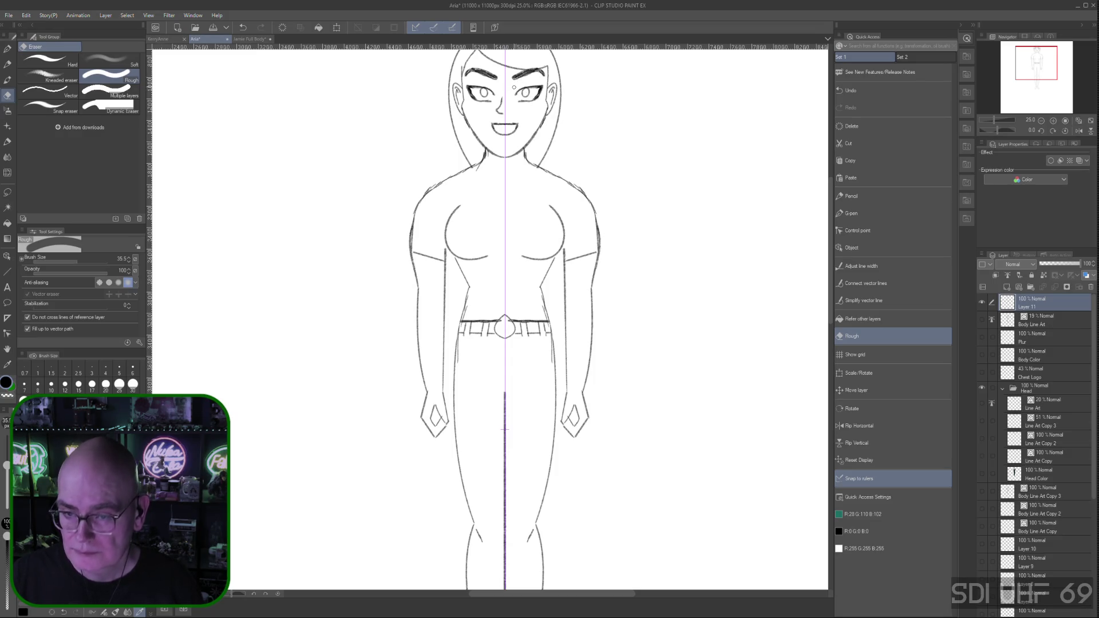
Duplicate Layer 11 and hide the original so only Layer 11 Copy shows
right_click(1043, 301)
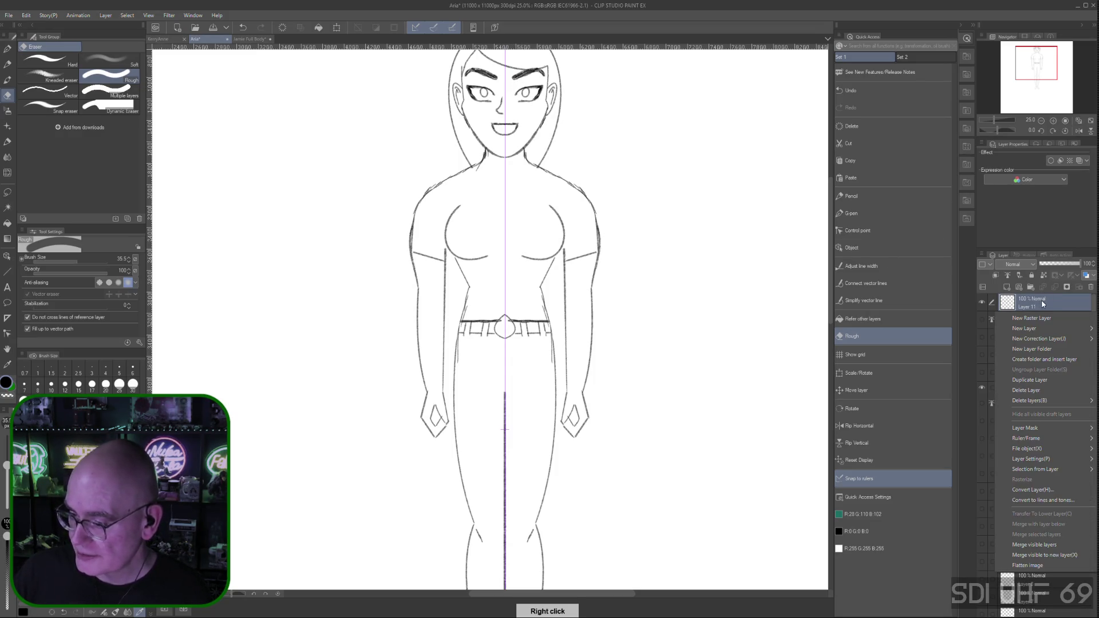
click(1030, 381)
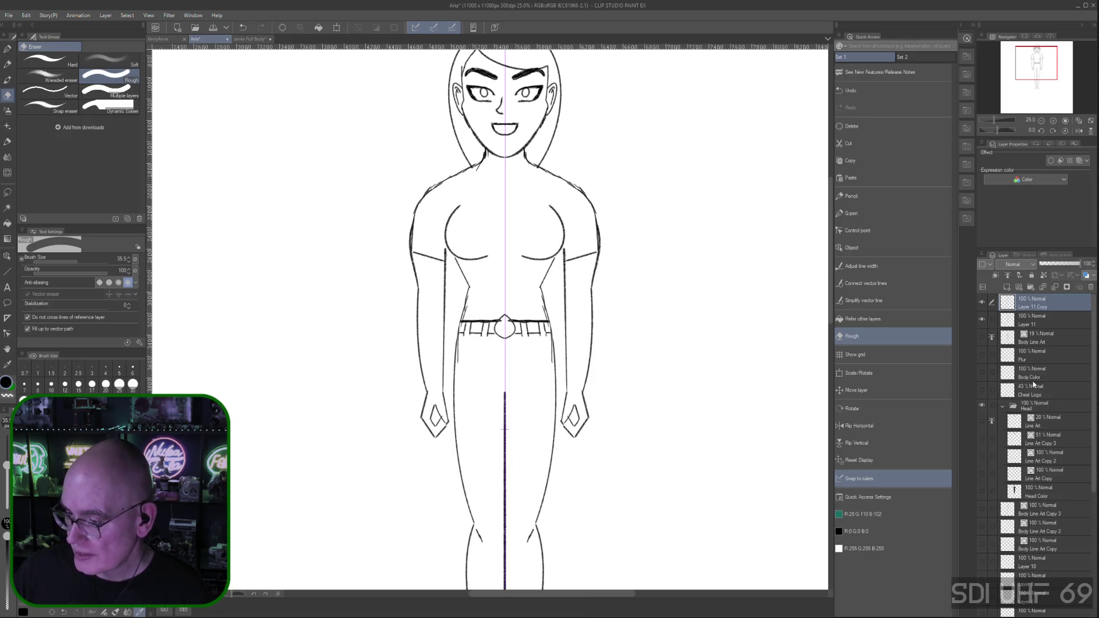
click(981, 320)
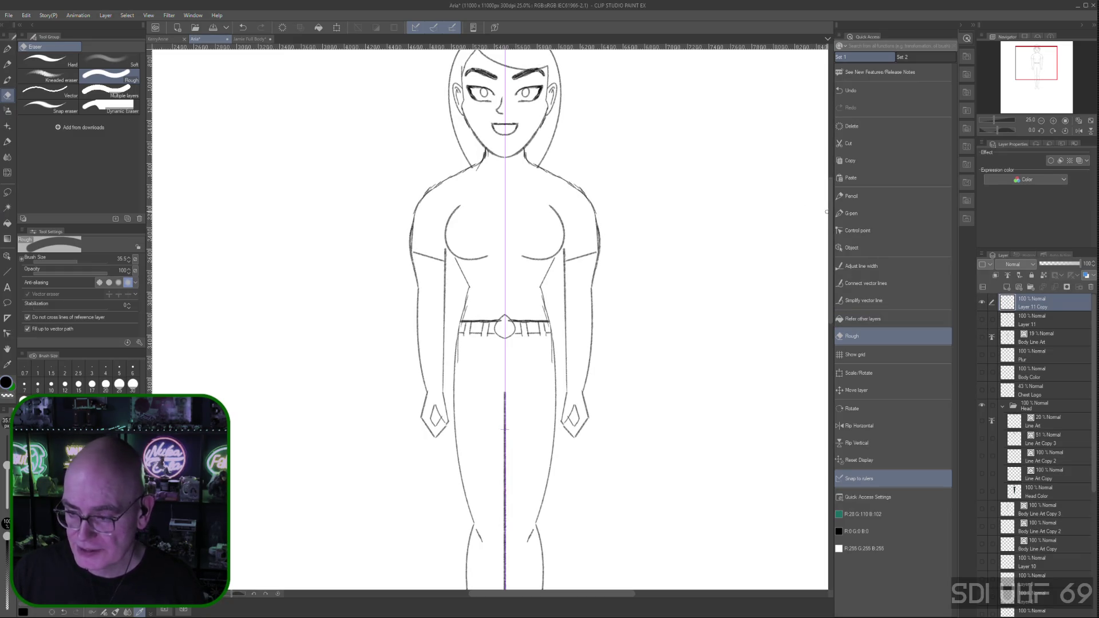
mouse_move(830, 220)
mouse_down()
mouse_move(834, 199)
mouse_move(834, 218)
mouse_up()
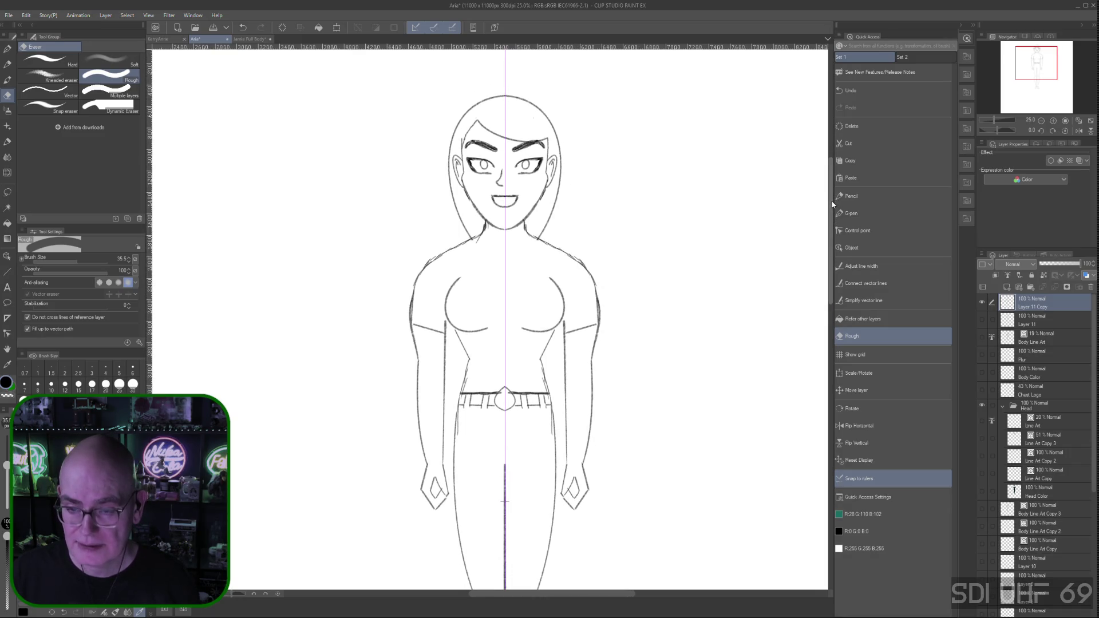
Save the Aria drawing from the File menu
click(9, 14)
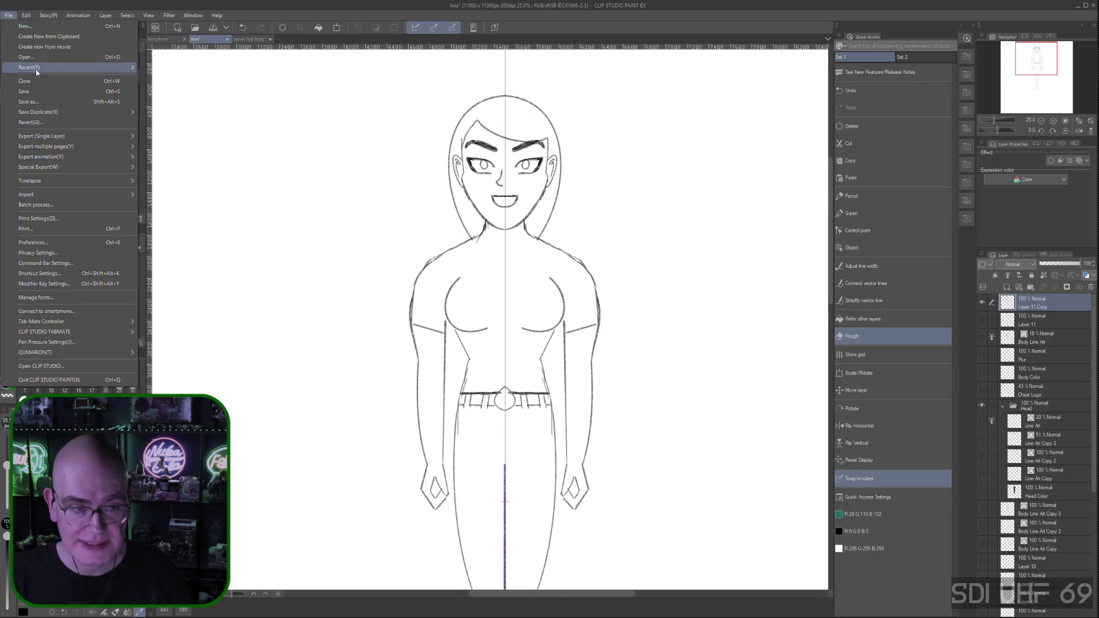
click(35, 93)
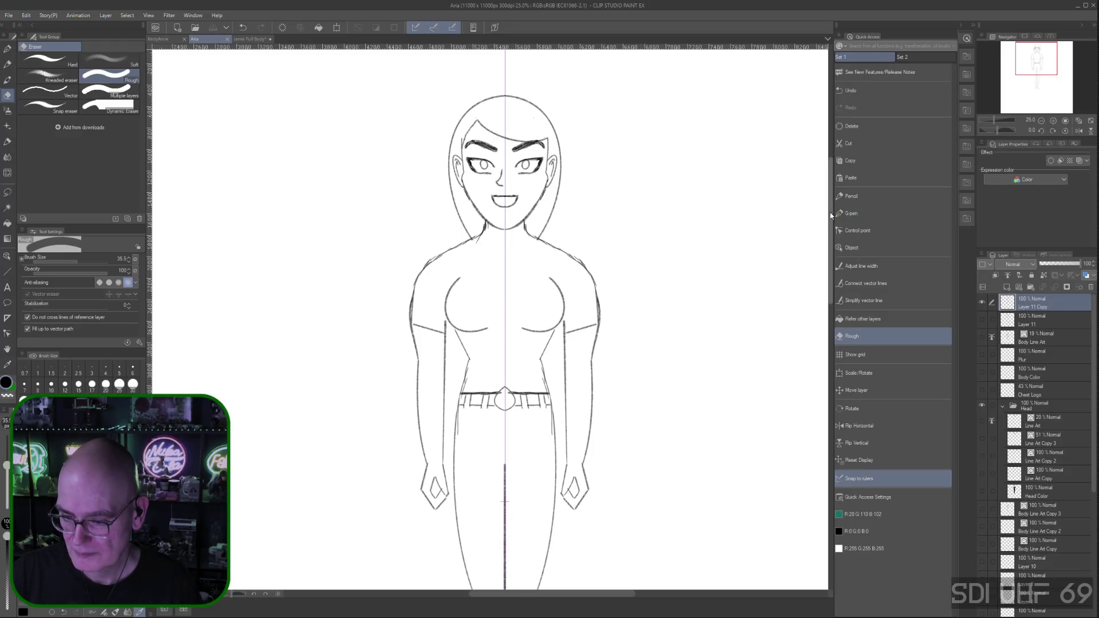
scroll(830, 215, down, 5)
scroll(830, 223, down, 6)
scroll(831, 265, up, 6)
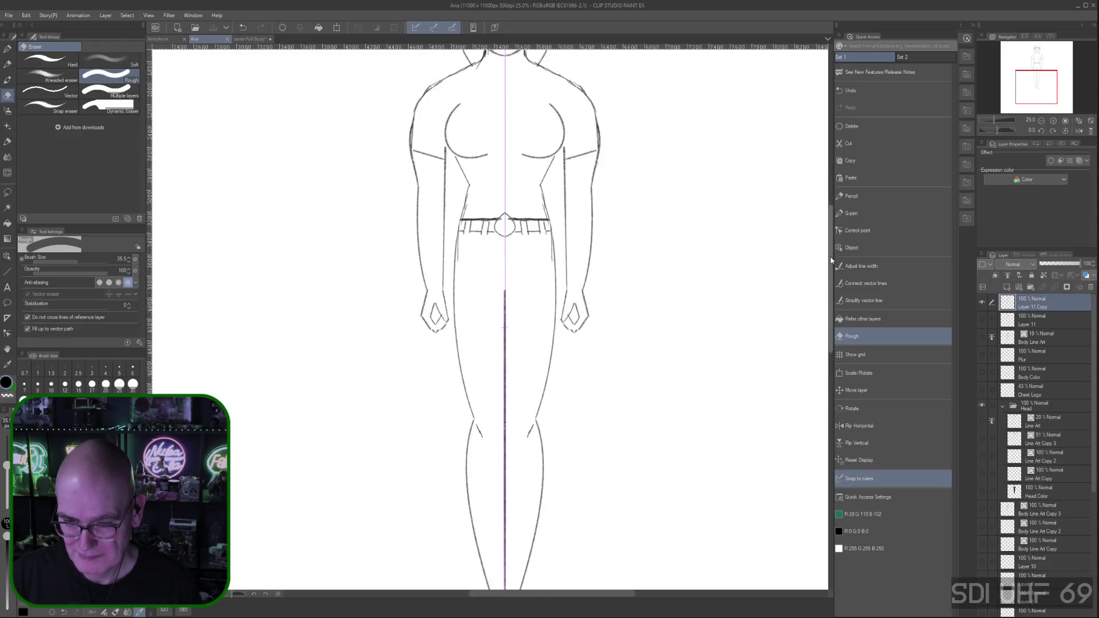
scroll(830, 258, up, 5)
scroll(830, 210, down, 3)
scroll(831, 223, down, 7)
scroll(833, 240, up, 7)
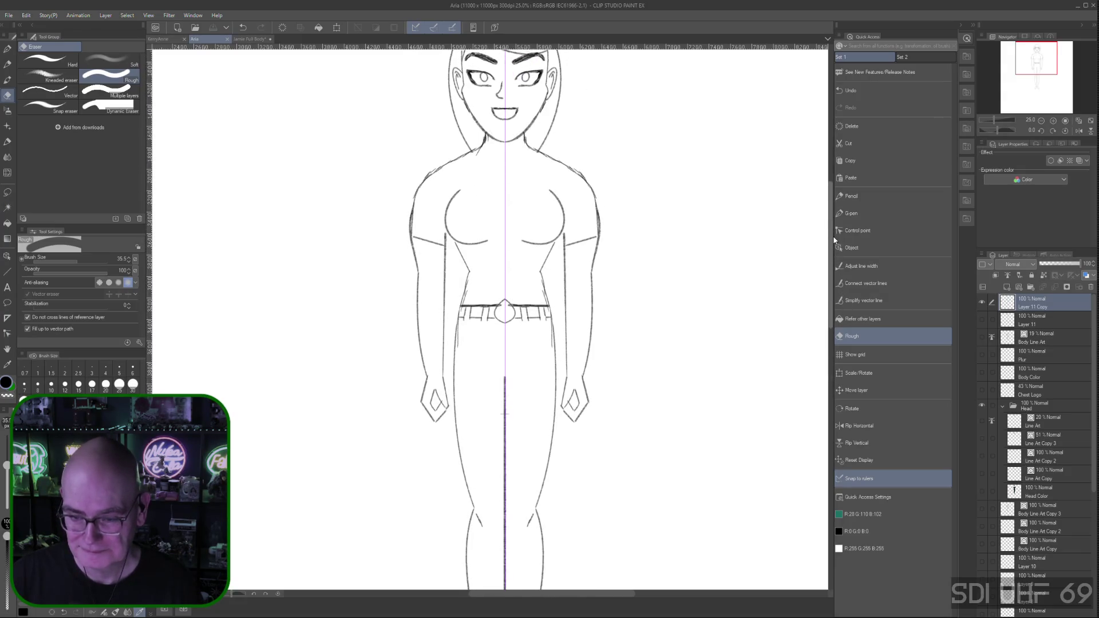
scroll(831, 243, up, 2)
scroll(831, 242, up, 1)
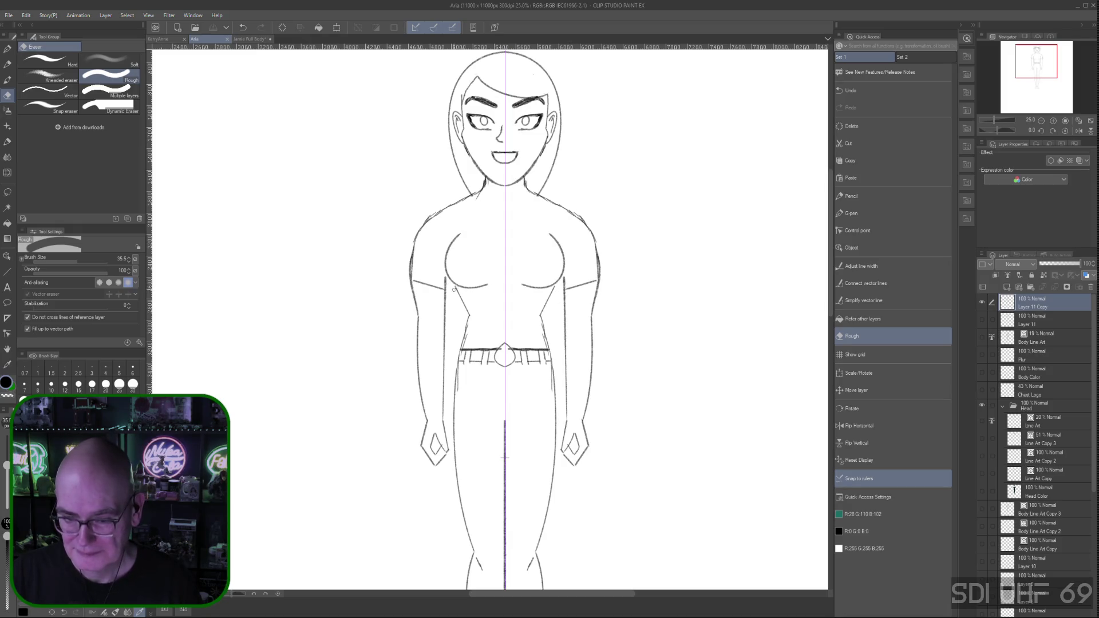
Erase stray lines on the figure with the Rough eraser, then take the Pencil
drag(455, 284, 456, 288)
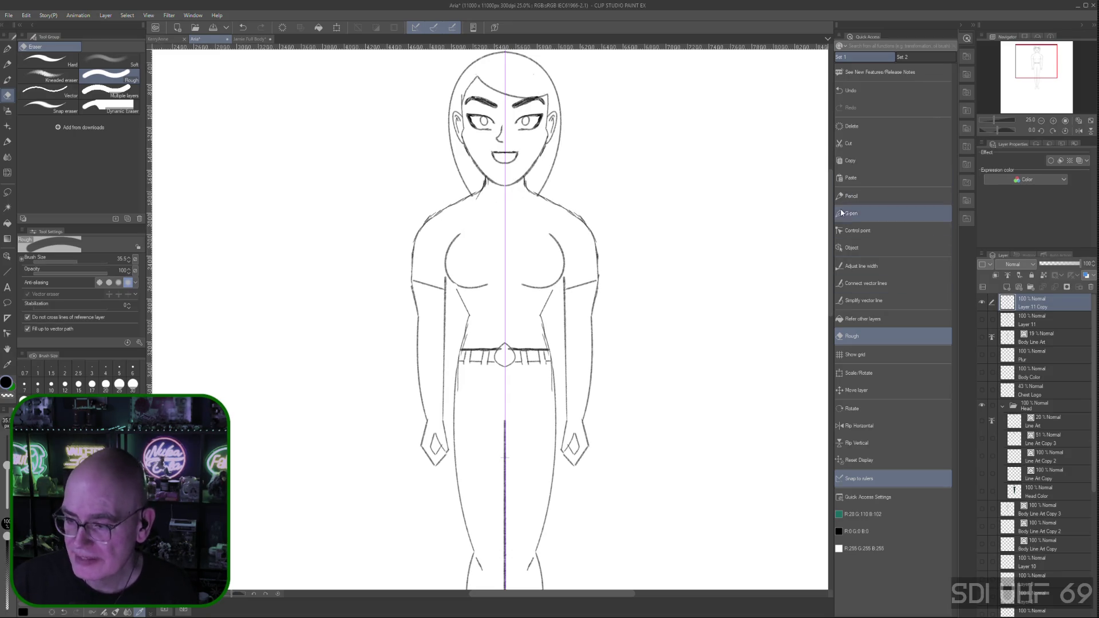
click(854, 197)
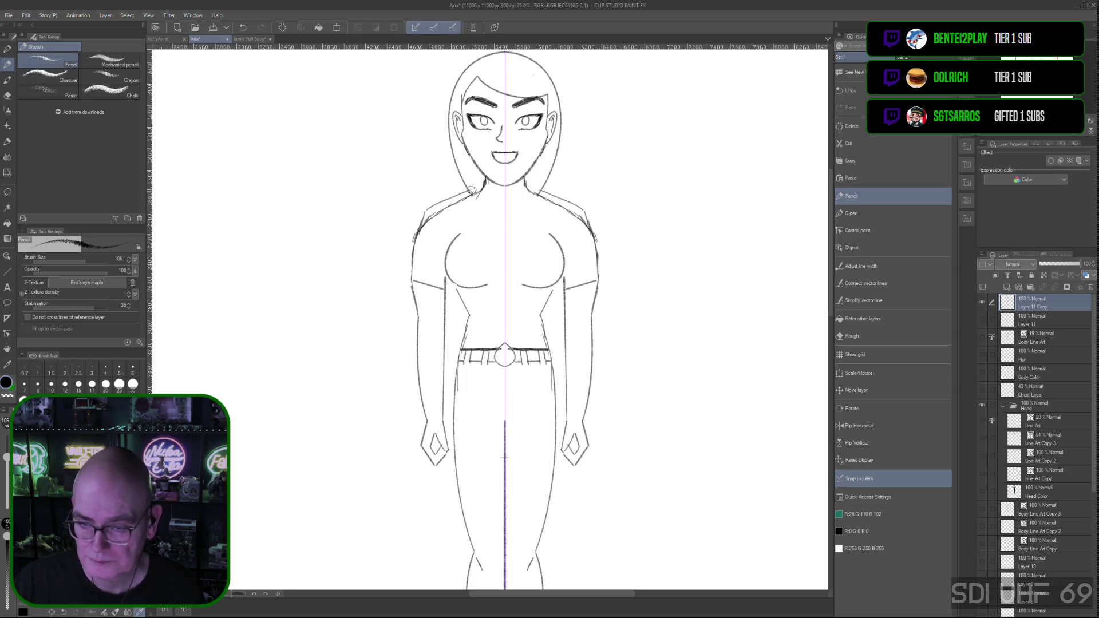
Draw a mirrored shoulder line from the neck, extend its end outward, and add a short left-shoulder stroke
drag(480, 187, 481, 191)
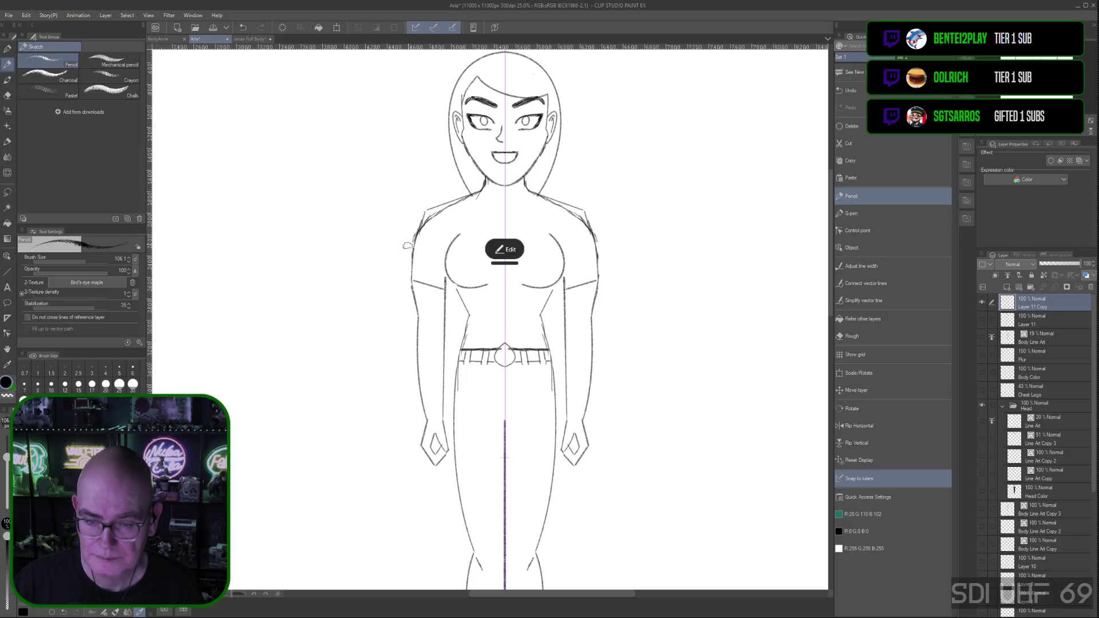
click(507, 249)
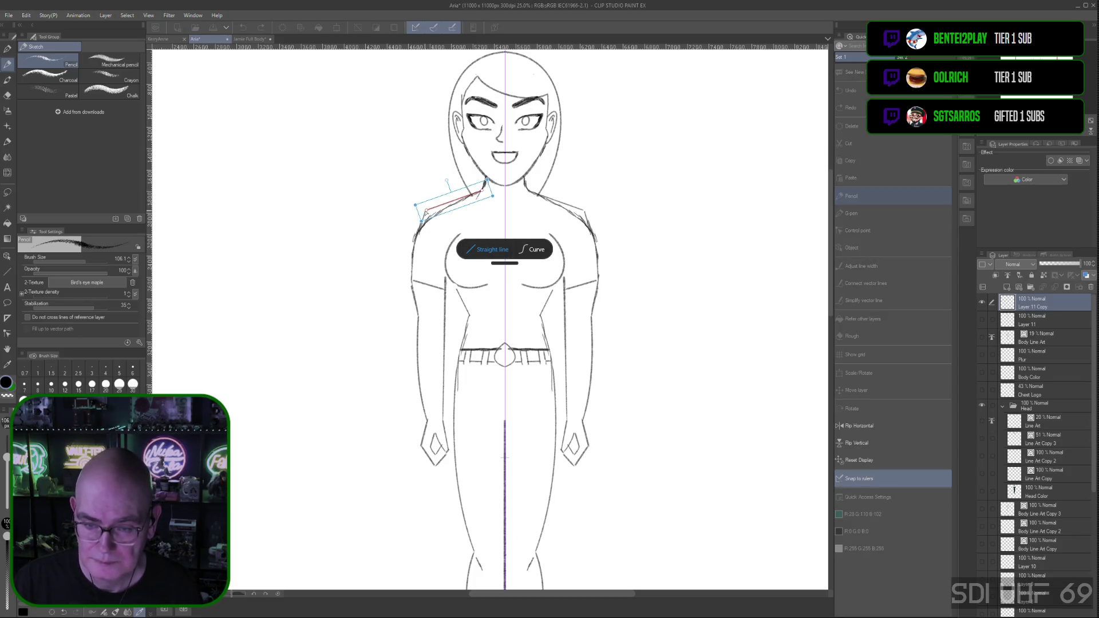
drag(418, 205, 413, 207)
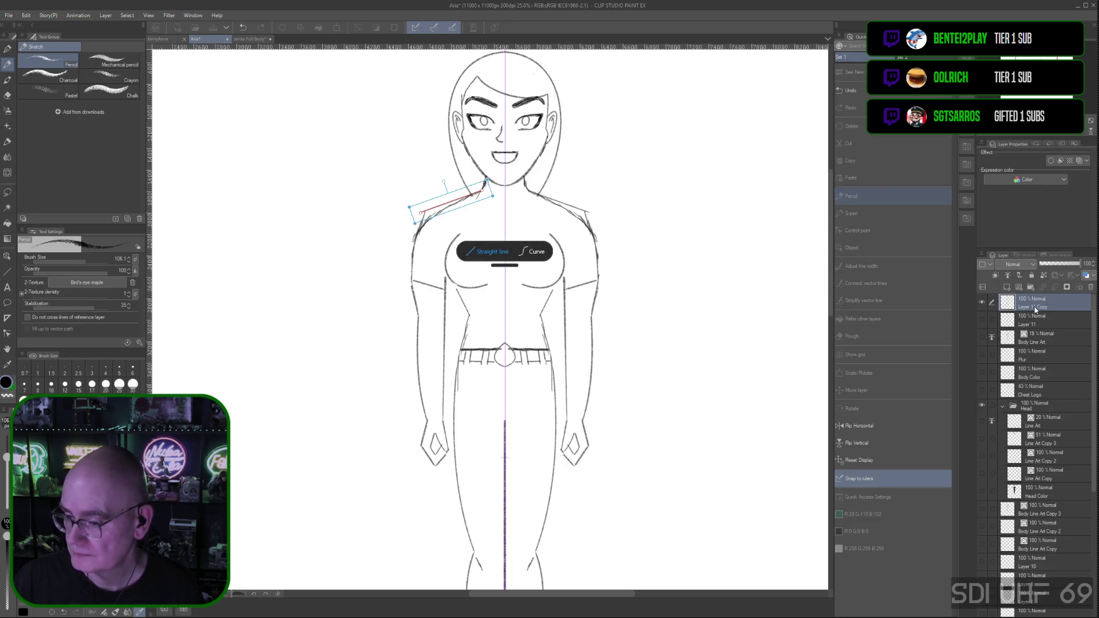
key(ctrl+z)
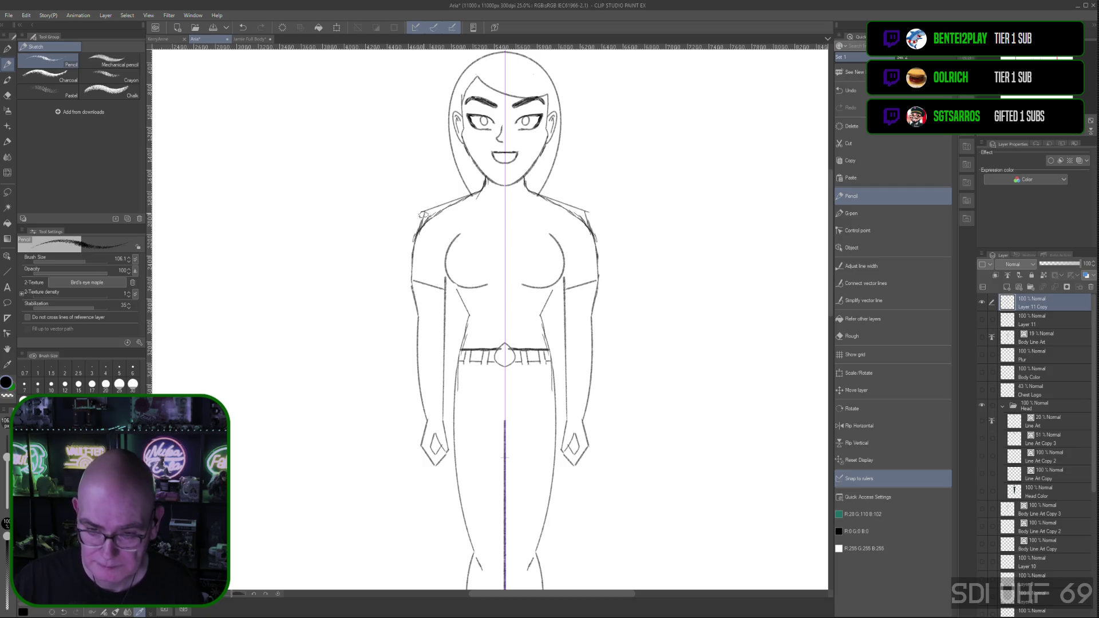
drag(420, 214, 416, 234)
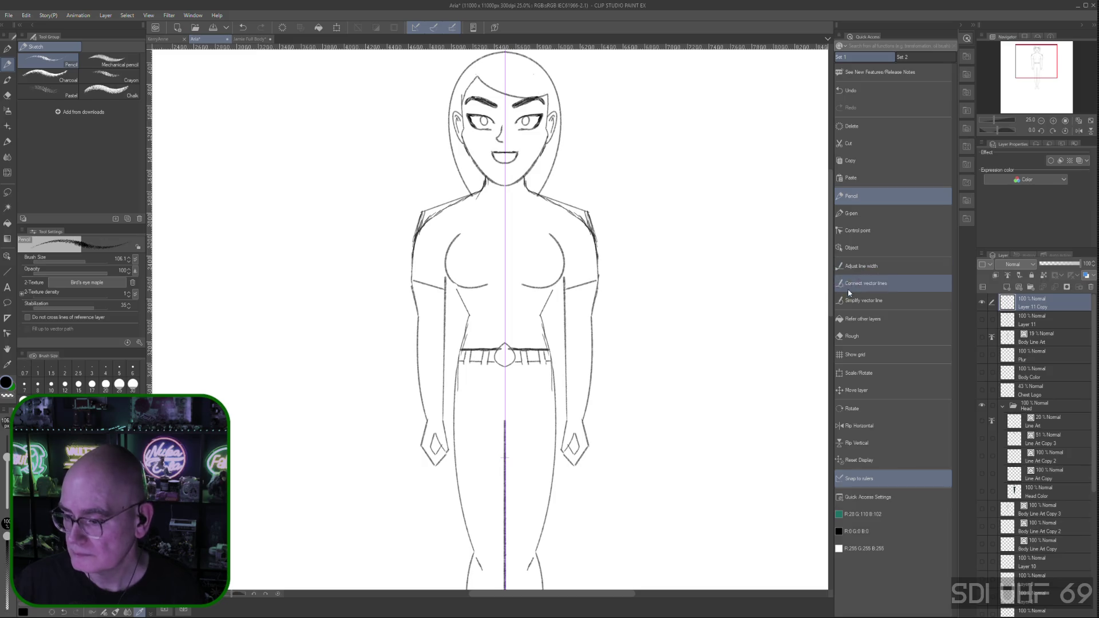
click(853, 337)
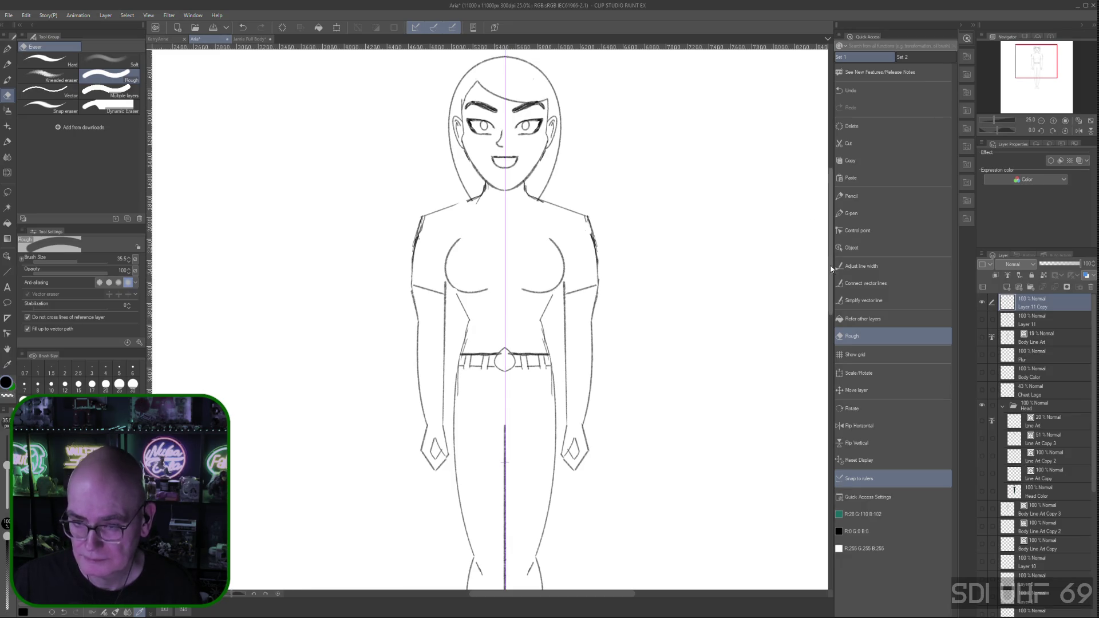
scroll(503, 247, up, 3)
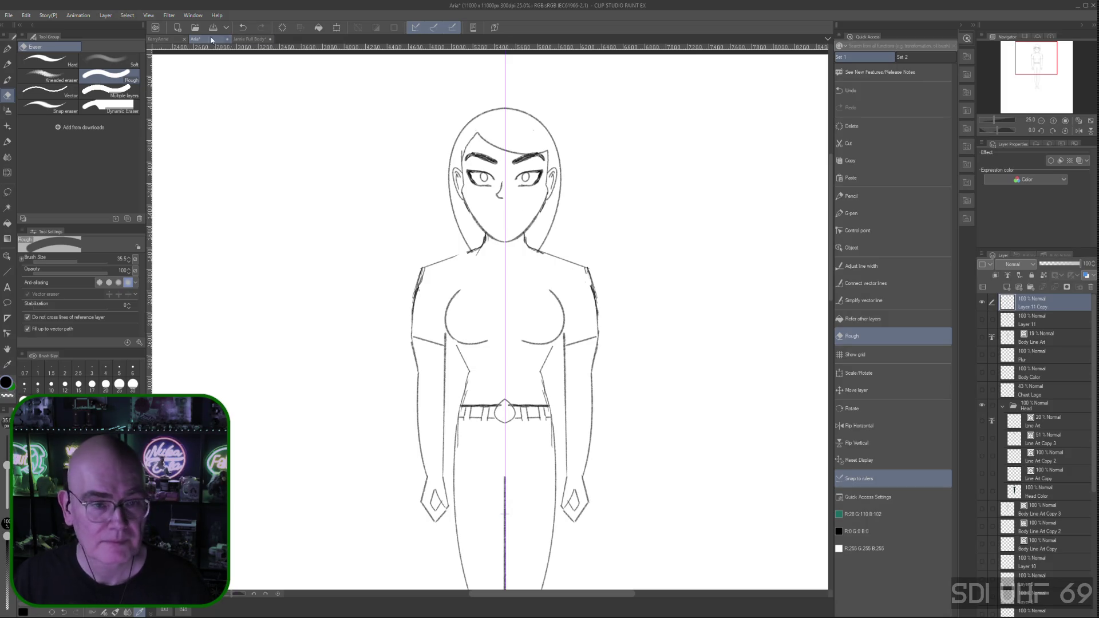
Check the coloured KerryAnne drawing for reference, return to Aria and take the Pencil
click(160, 39)
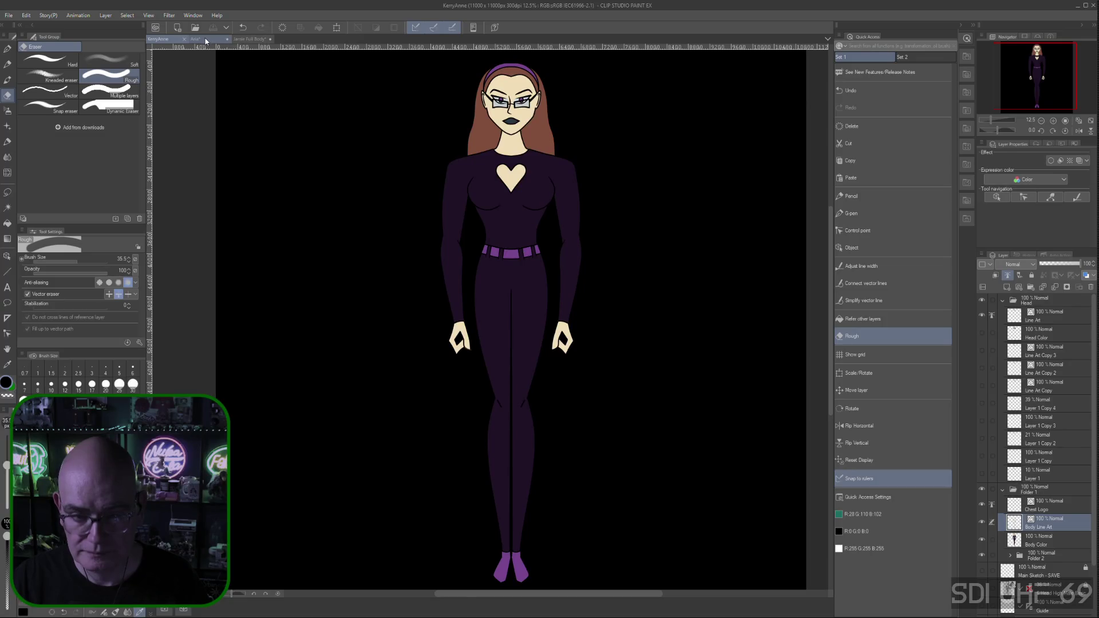
click(205, 39)
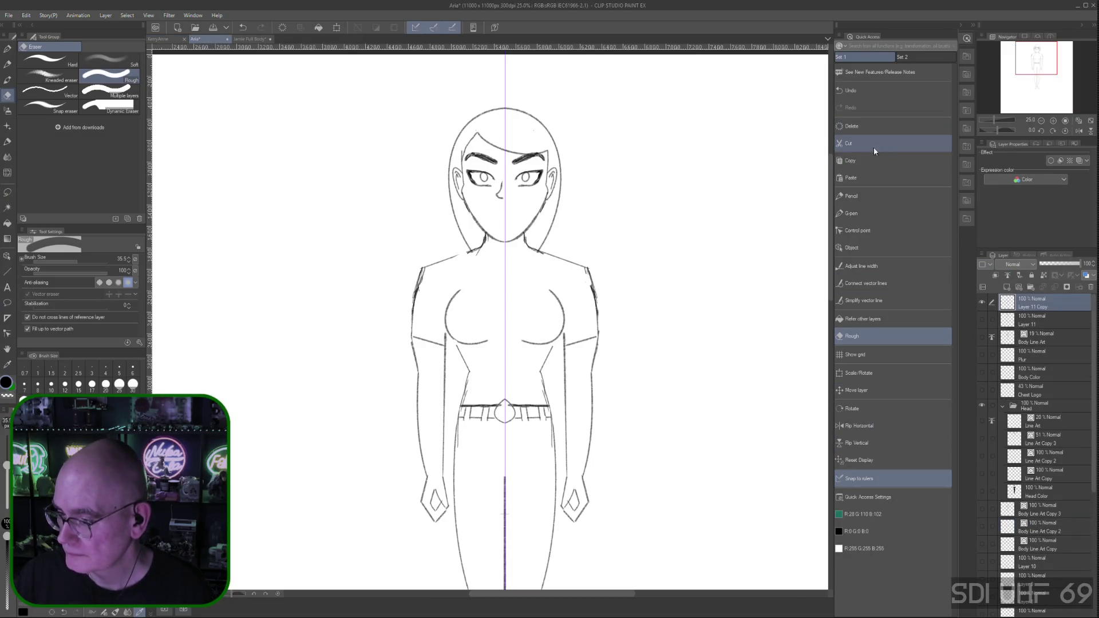
click(876, 196)
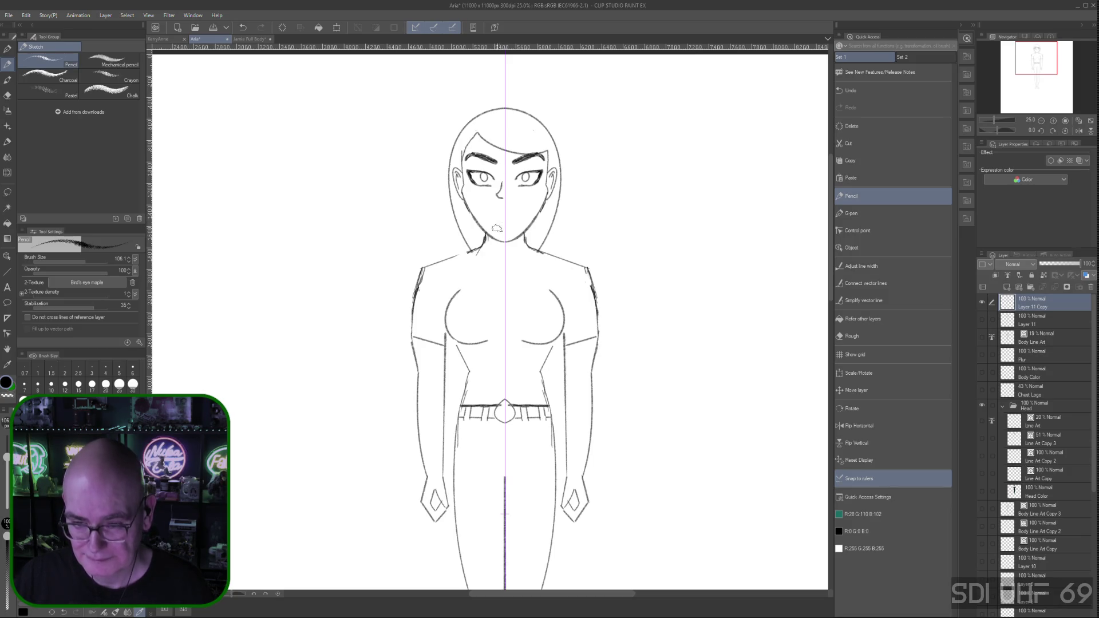
Undo the first smile stroke and hide the Symmetrical ruler layer
drag(485, 206, 521, 211)
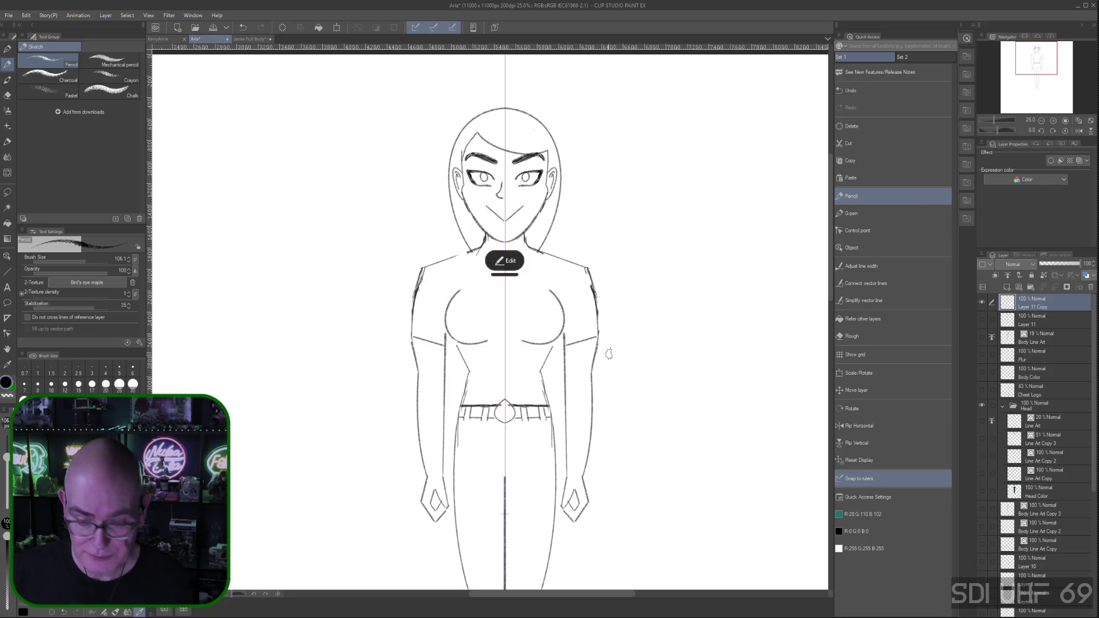
key(ctrl+z)
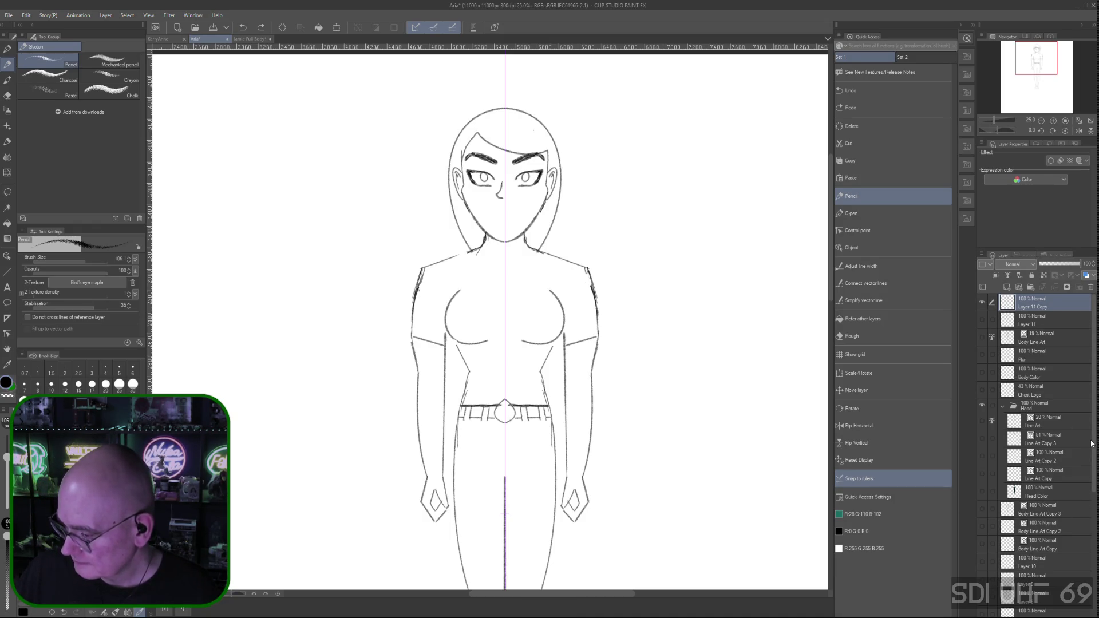
scroll(1087, 565, down, 2)
scroll(1087, 564, down, 4)
scroll(1087, 564, down, 1)
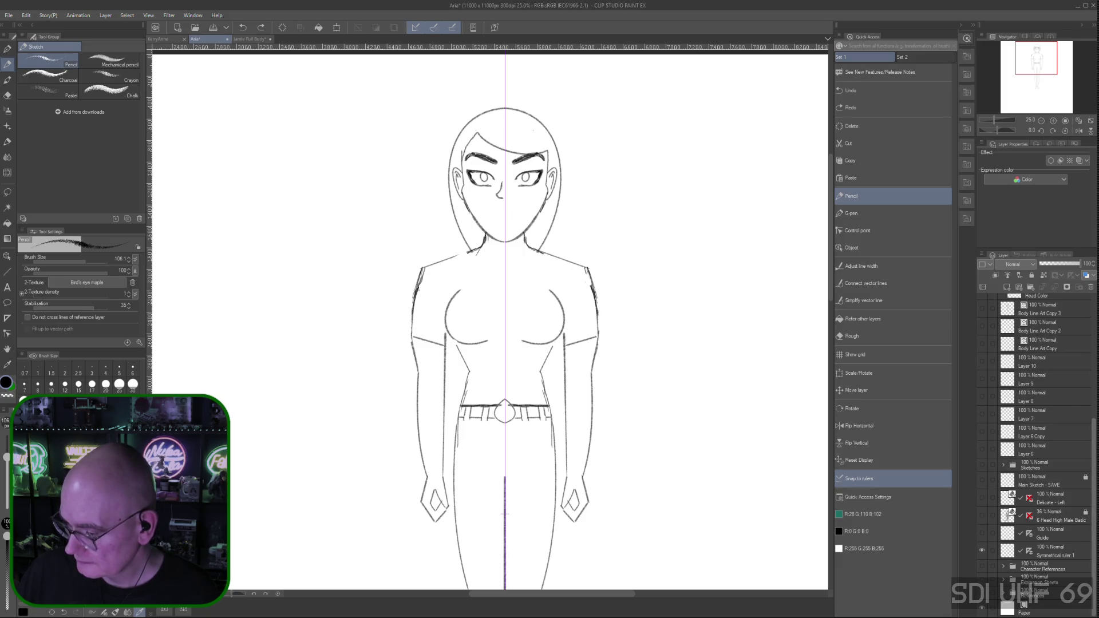
click(982, 550)
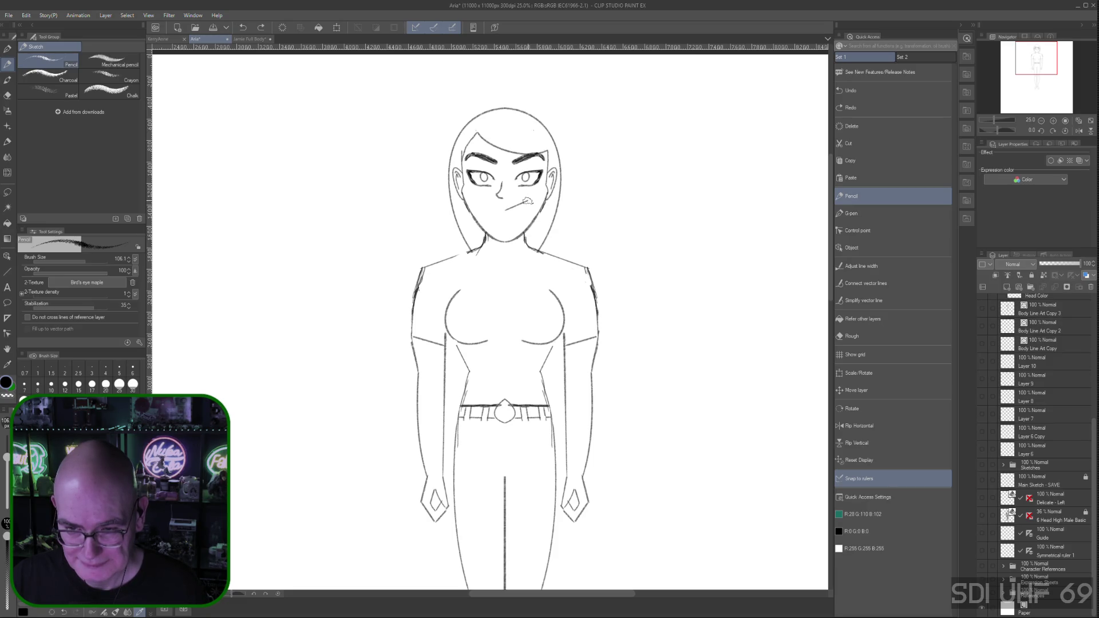
Draw a mouth stroke, set it to Curve and bend it into a lopsided smile
drag(525, 201, 506, 208)
click(516, 249)
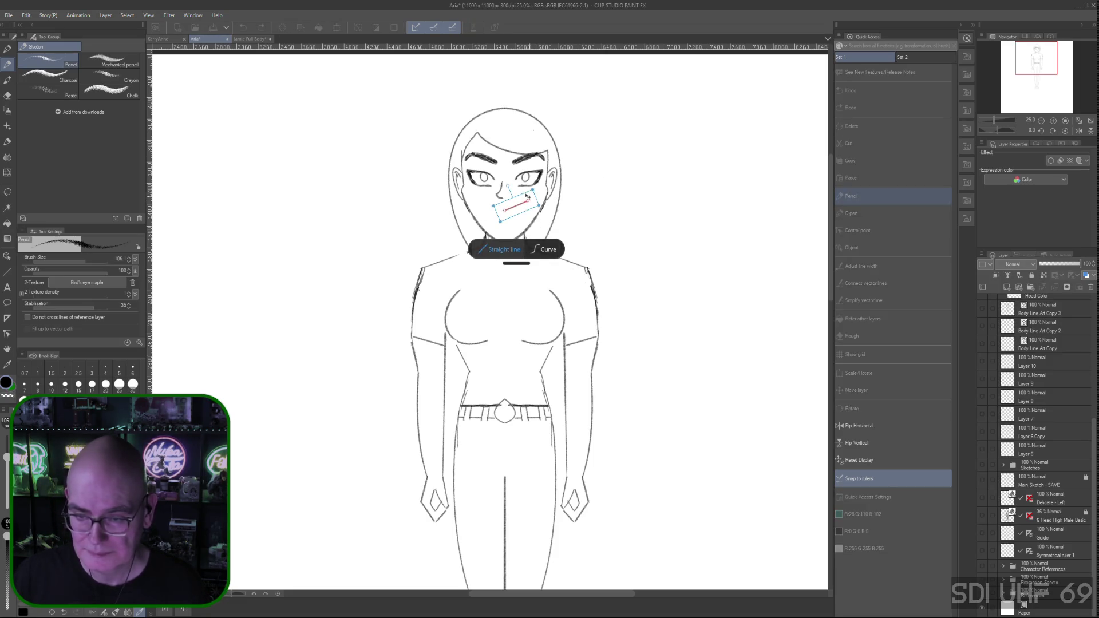
click(545, 249)
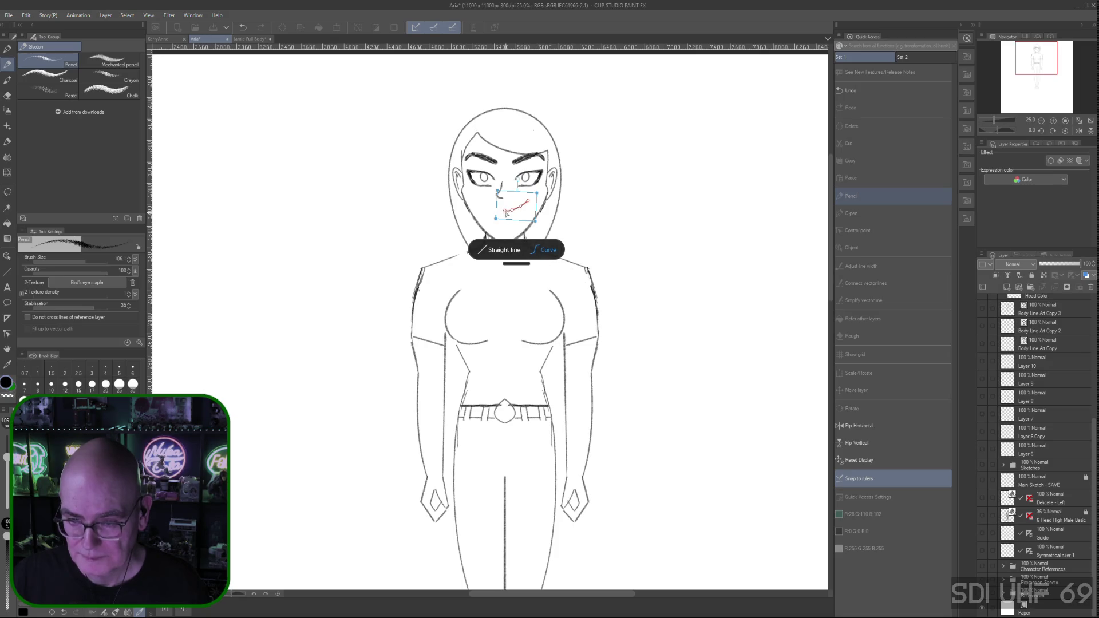
mouse_move(528, 203)
mouse_down()
mouse_move(503, 211)
mouse_move(512, 218)
mouse_up()
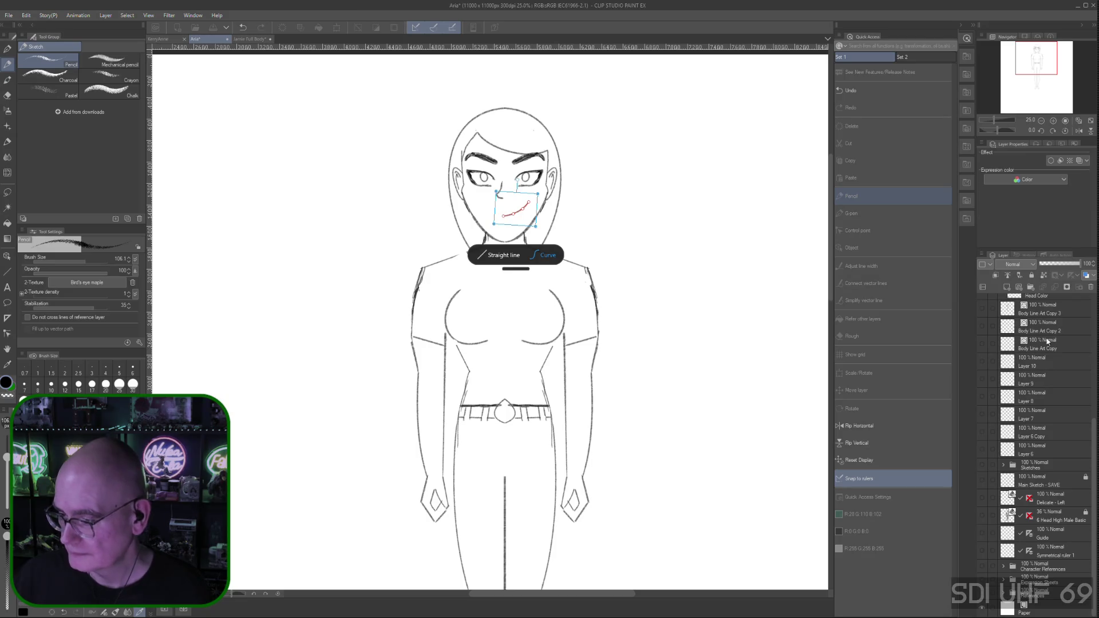
click(594, 192)
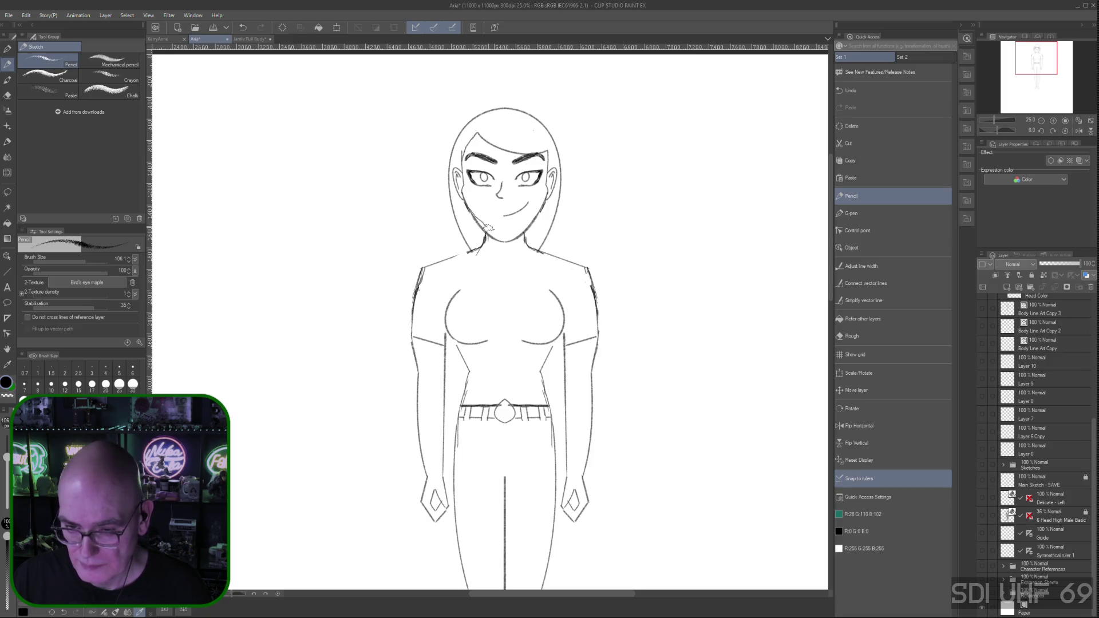
Draw the jawline toward the right cheek and curve it into a deeper V-shaped chin
drag(518, 232, 539, 208)
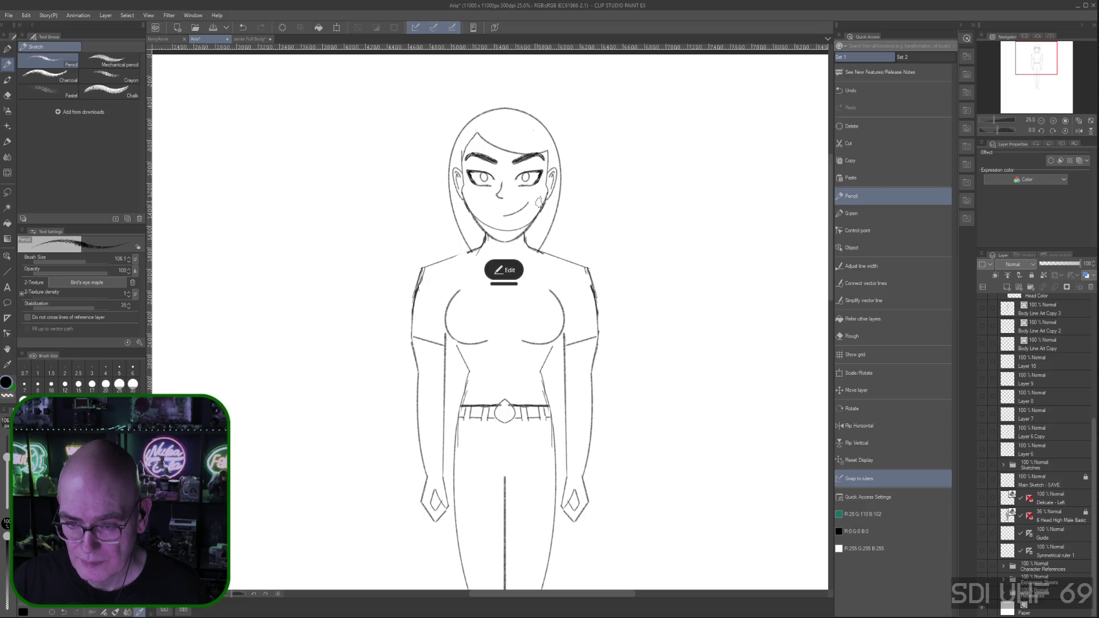
click(504, 270)
drag(518, 230, 515, 233)
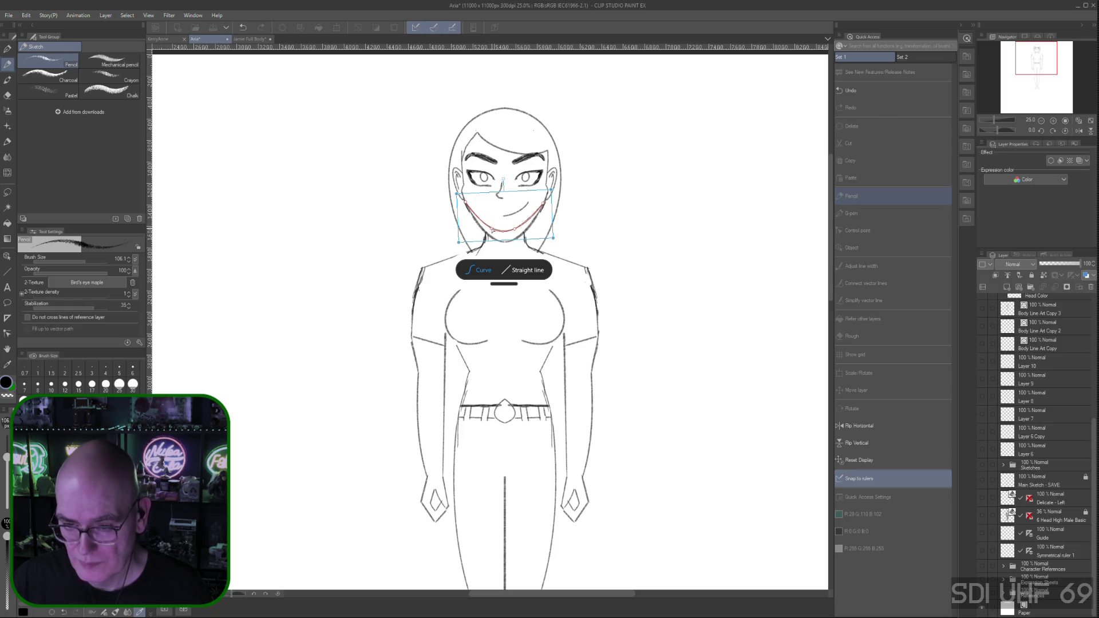
drag(481, 220, 516, 230)
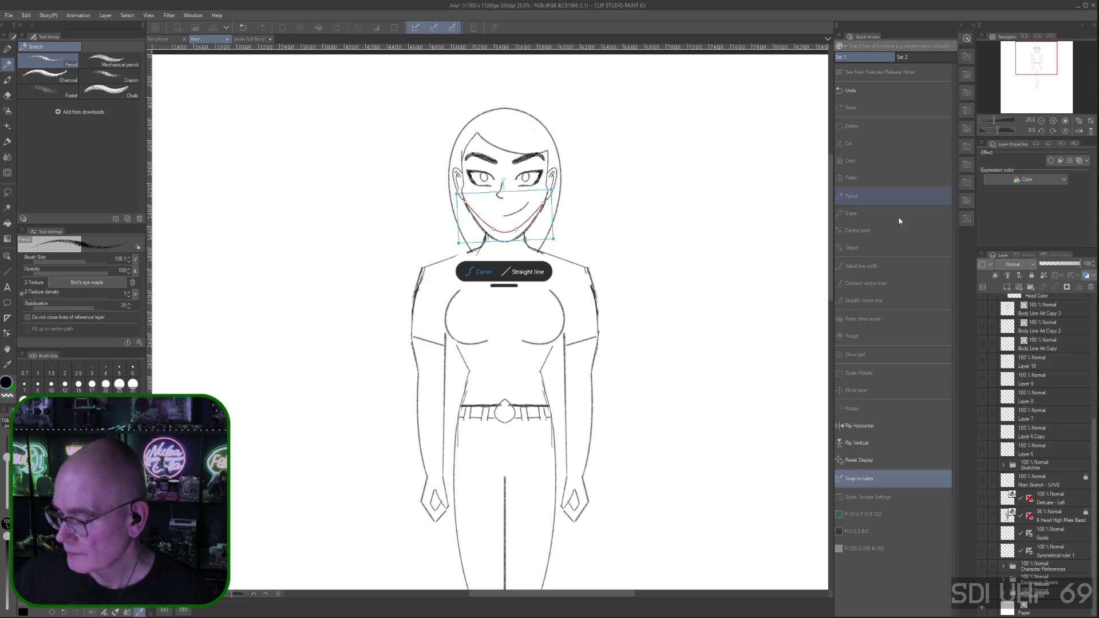
key(Return)
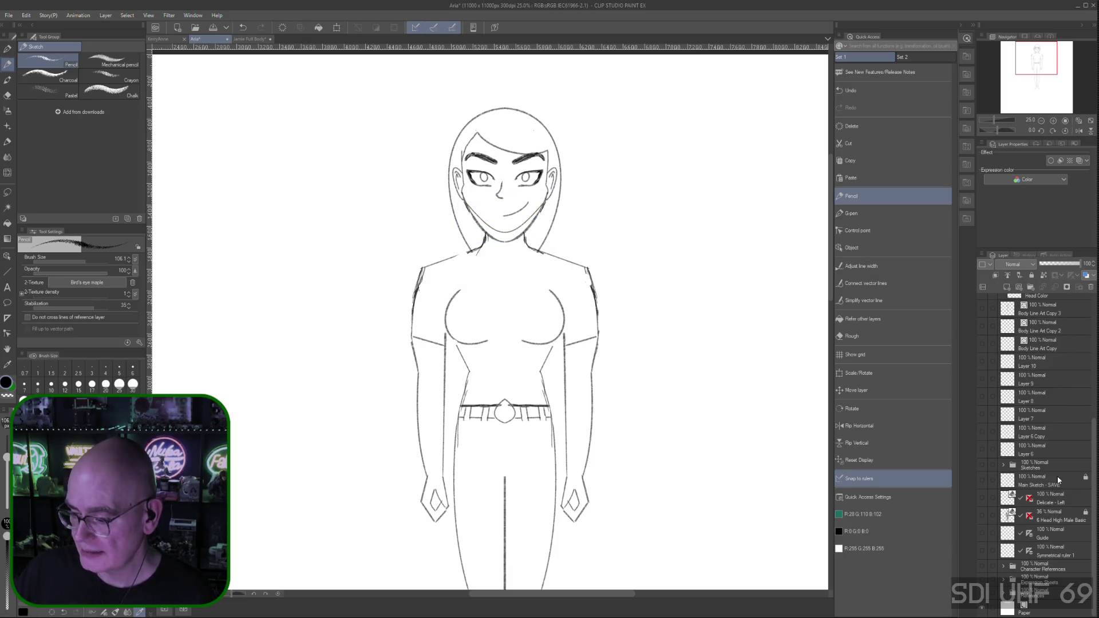
scroll(1053, 481, up, 5)
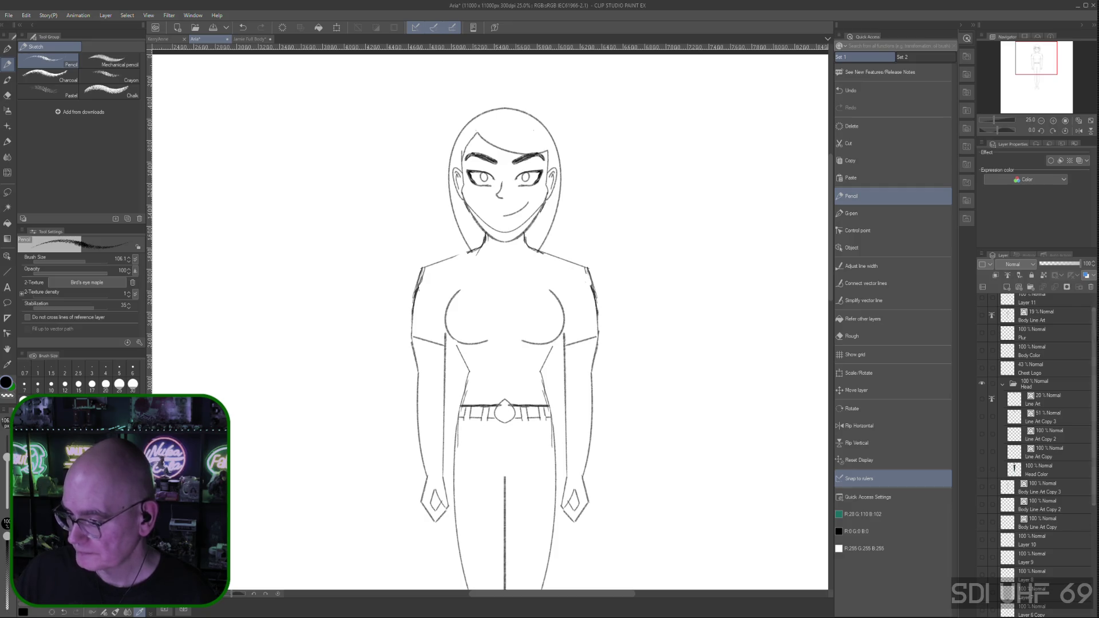
key(ctrl+j)
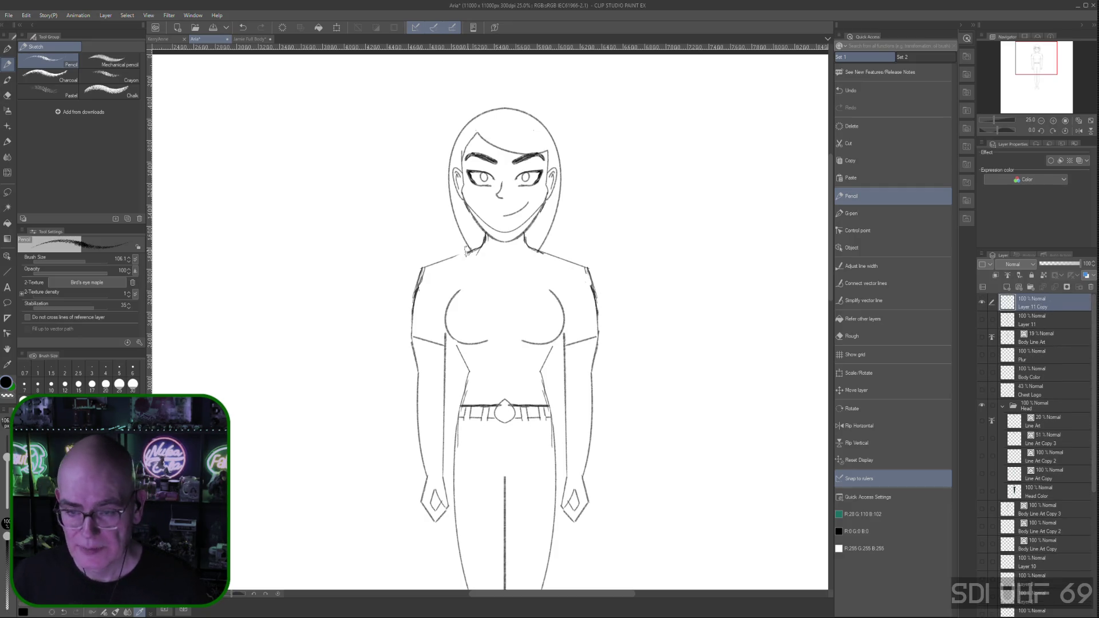
click(859, 336)
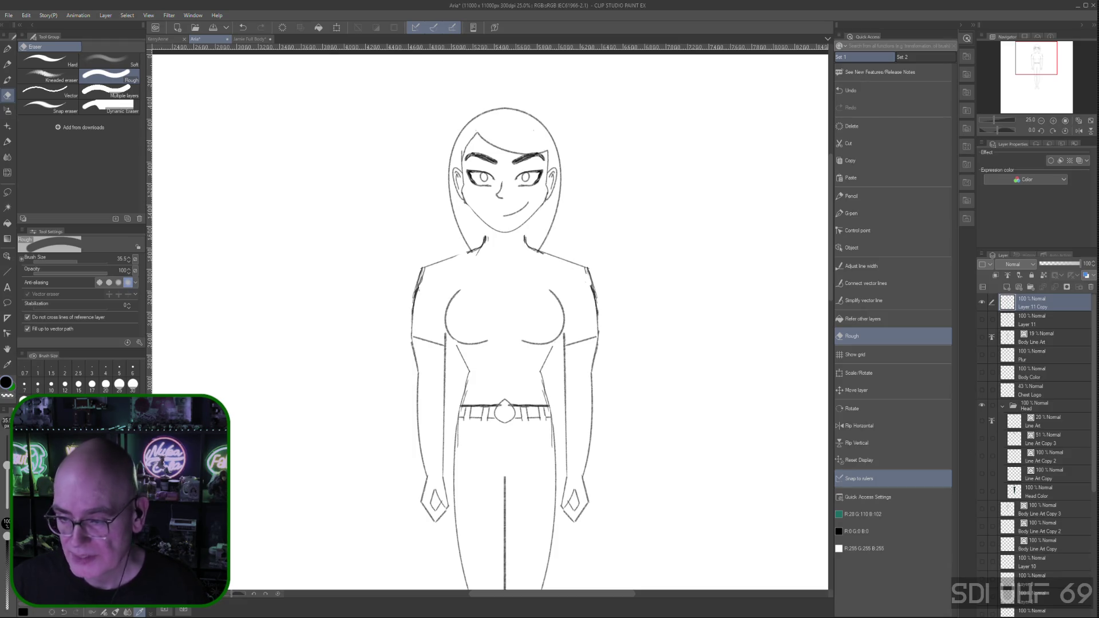
Take the Pencil, show the Symmetrical ruler layer again and collapse the Head folder
click(926, 196)
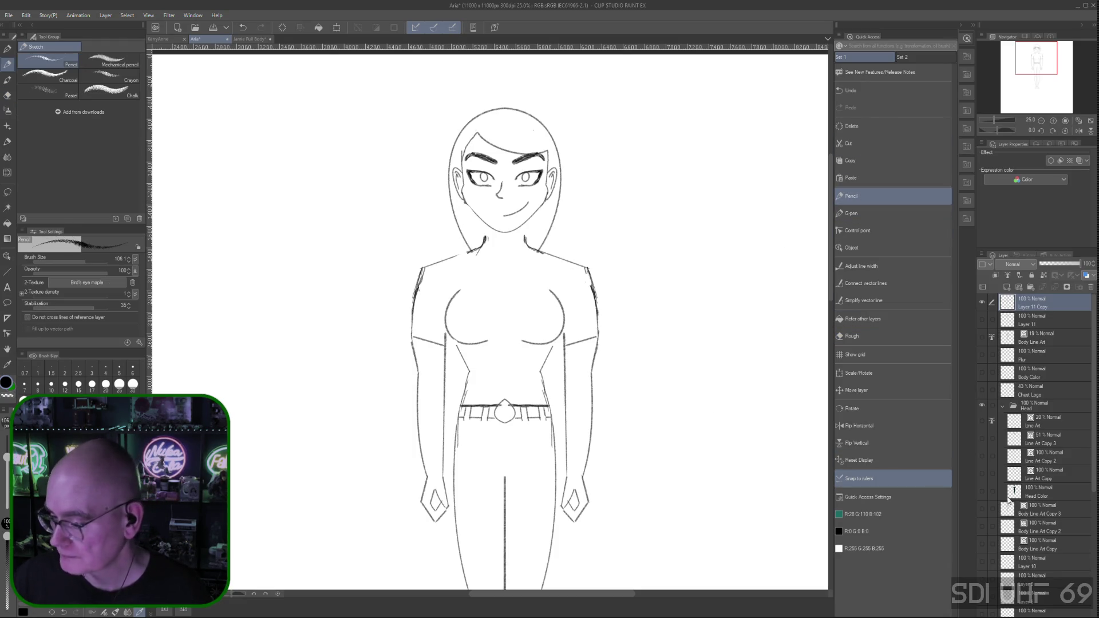
scroll(1031, 447, down, 3)
scroll(992, 492, down, 2)
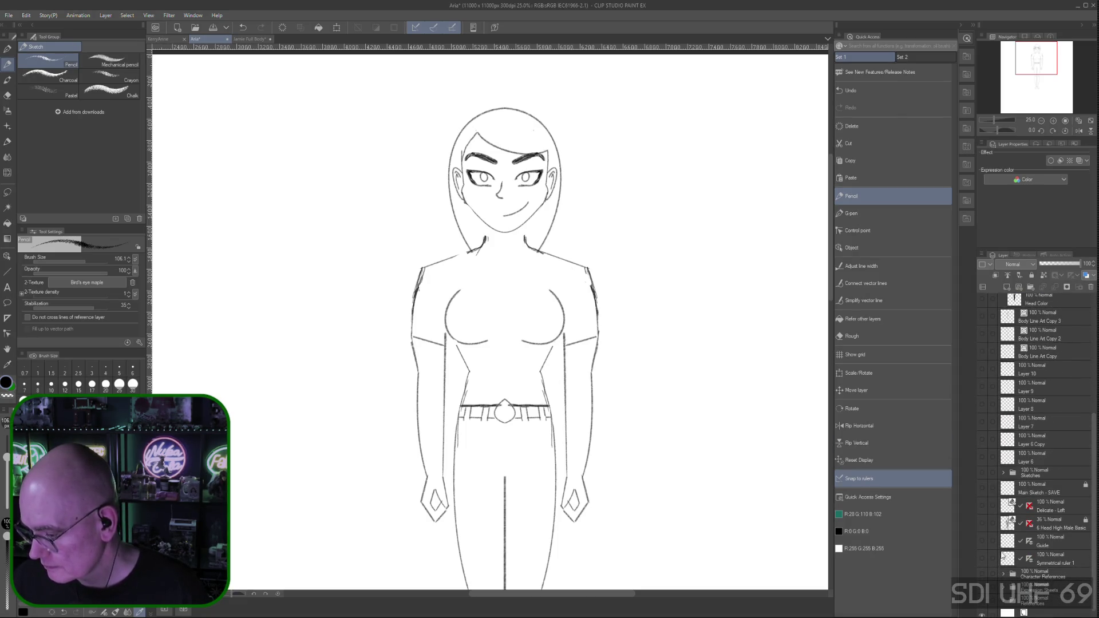
click(983, 557)
drag(1094, 494, 1095, 378)
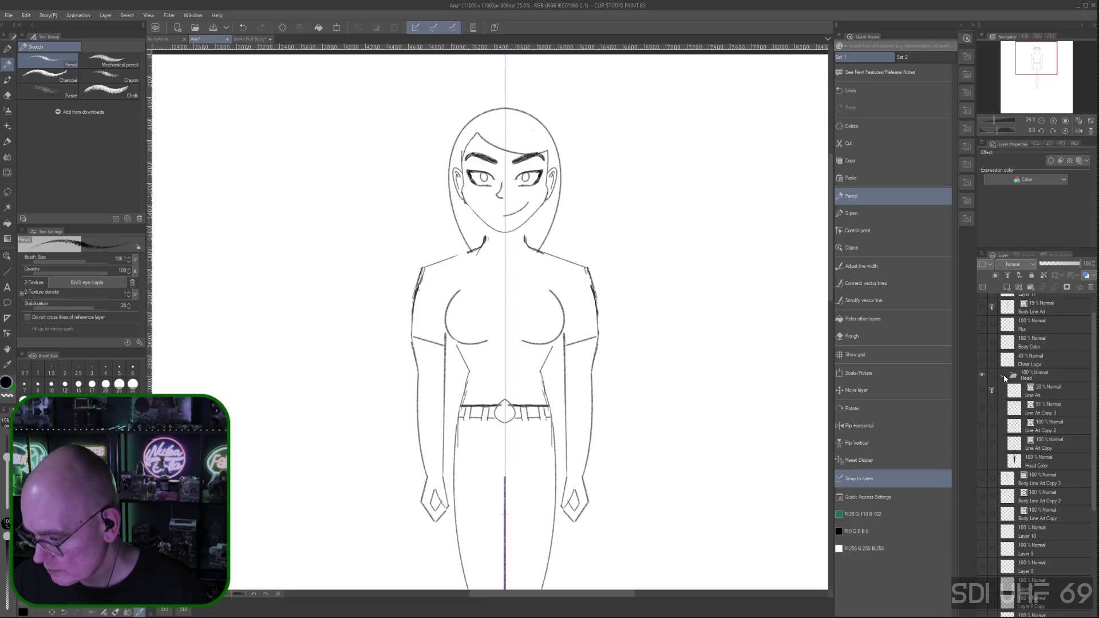
click(1004, 375)
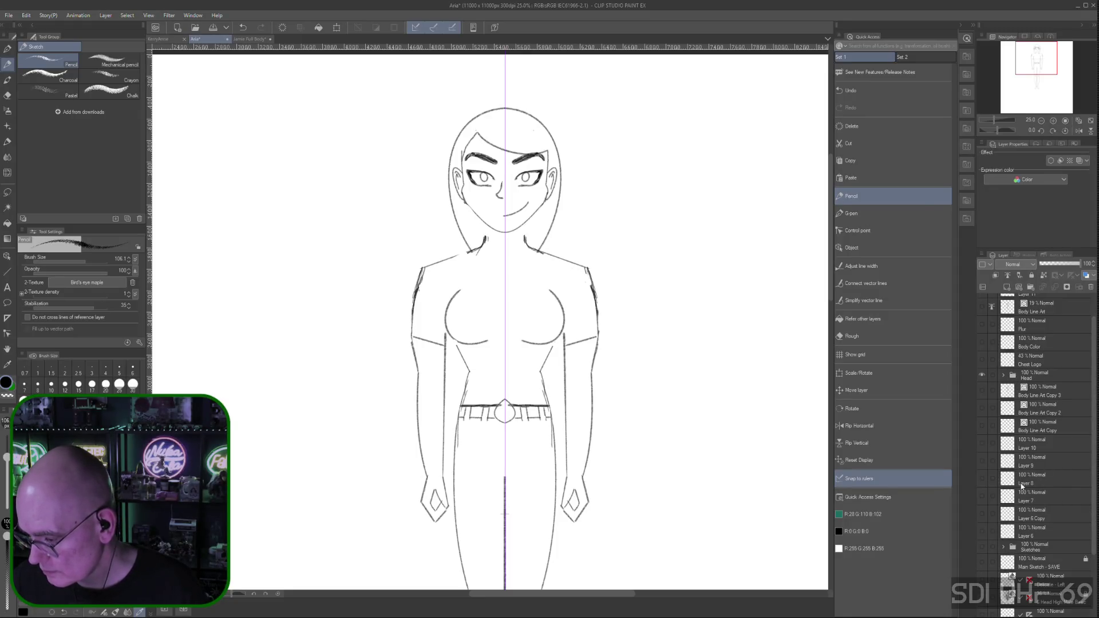
Select the old body sketch layer and toggle its lines visible then hidden
click(1045, 530)
click(984, 531)
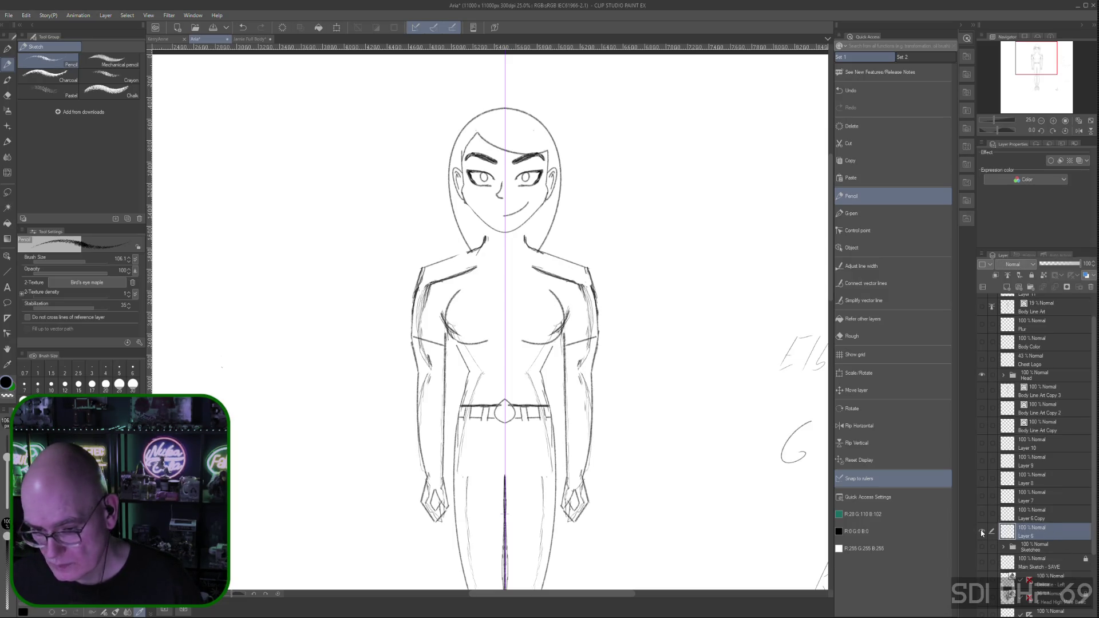
click(979, 529)
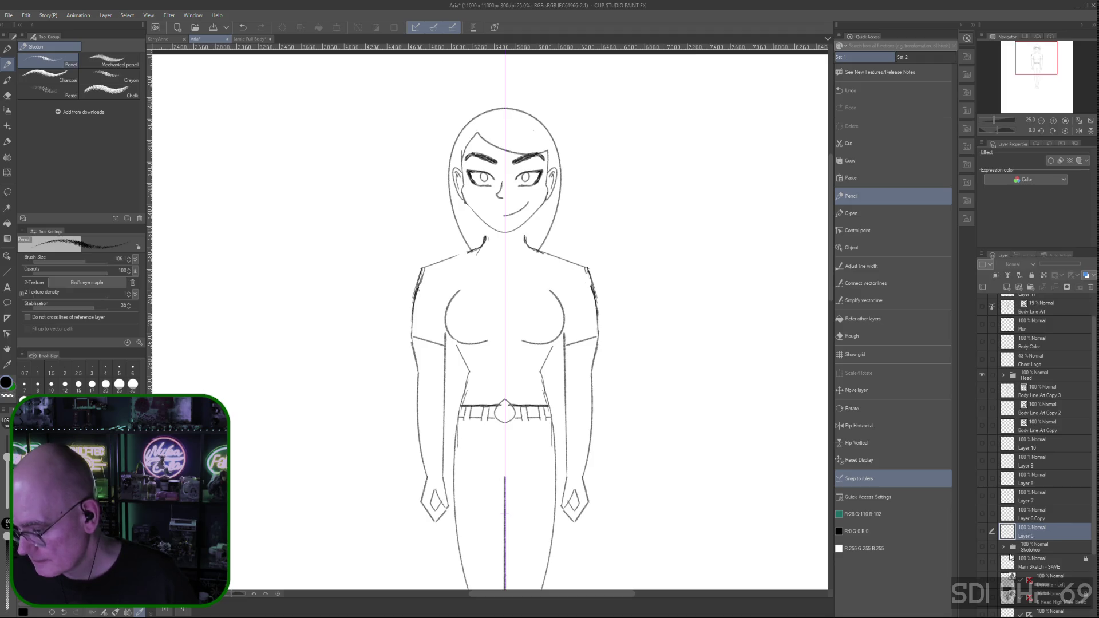
Select Body Line Art Copy 3 together with Layers 6 to 10 and the other sketch layers
click(1004, 376)
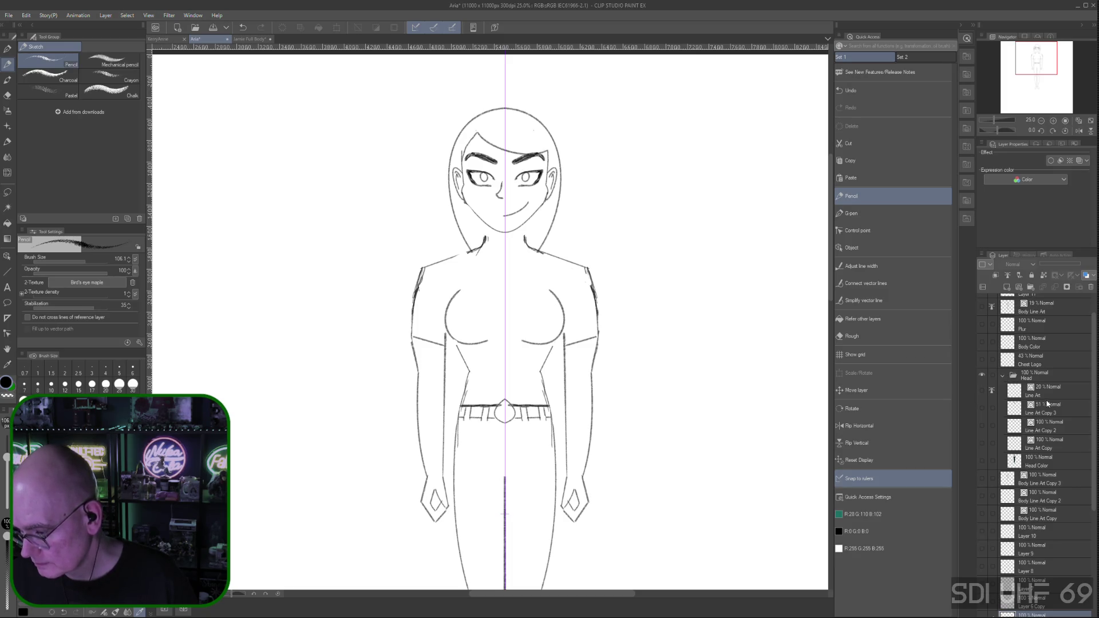
click(1044, 481)
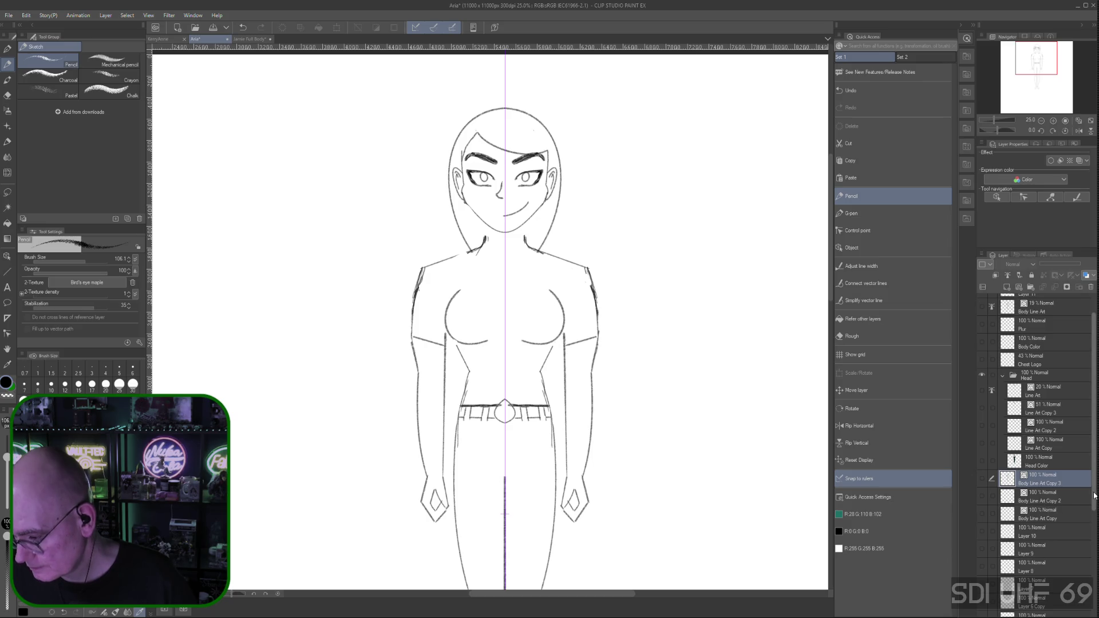
scroll(1094, 524, down, 2)
scroll(1052, 471, down, 5)
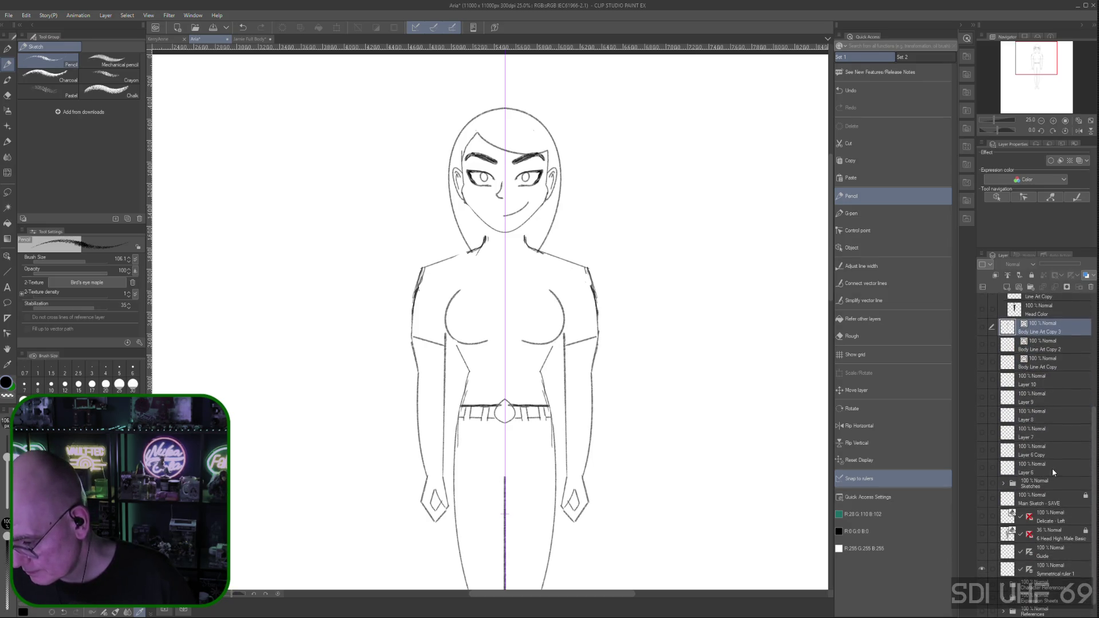
click(991, 465)
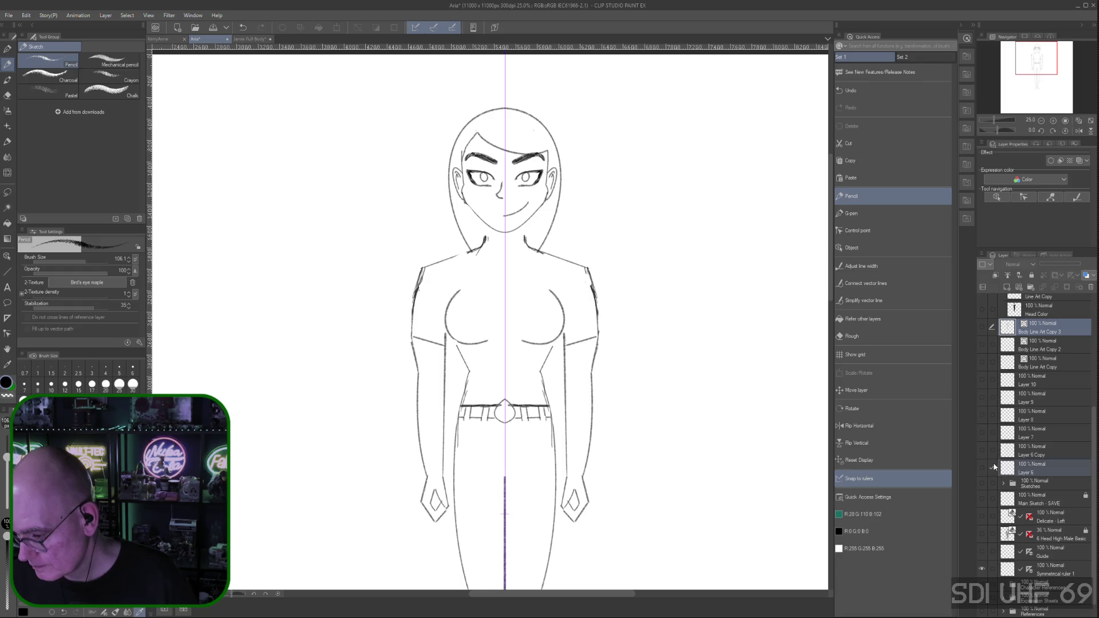
click(992, 430)
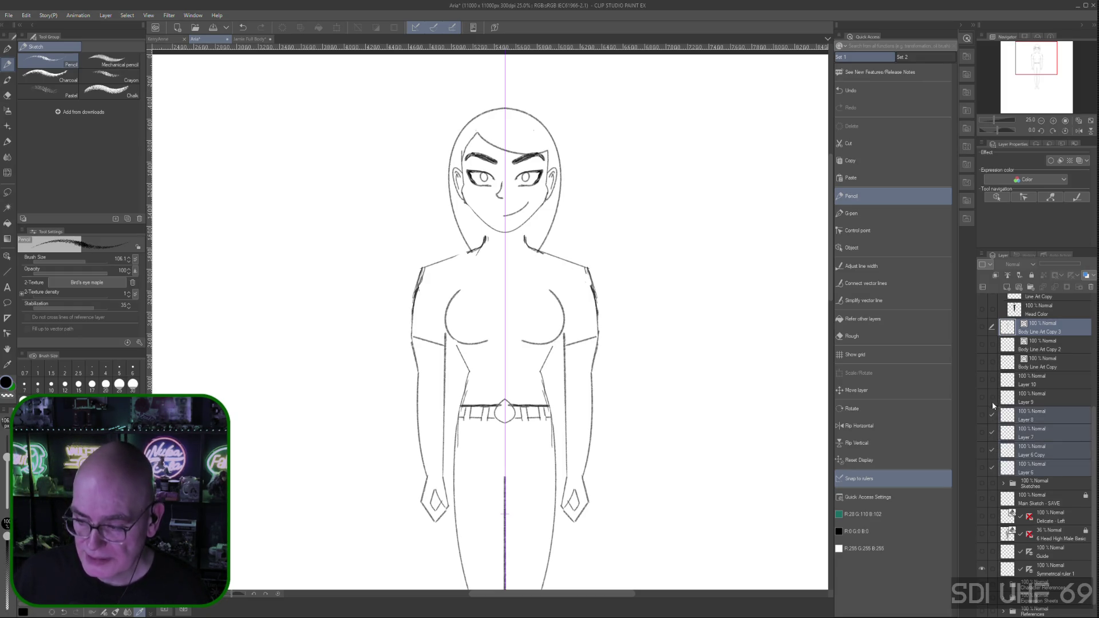
click(992, 396)
click(992, 361)
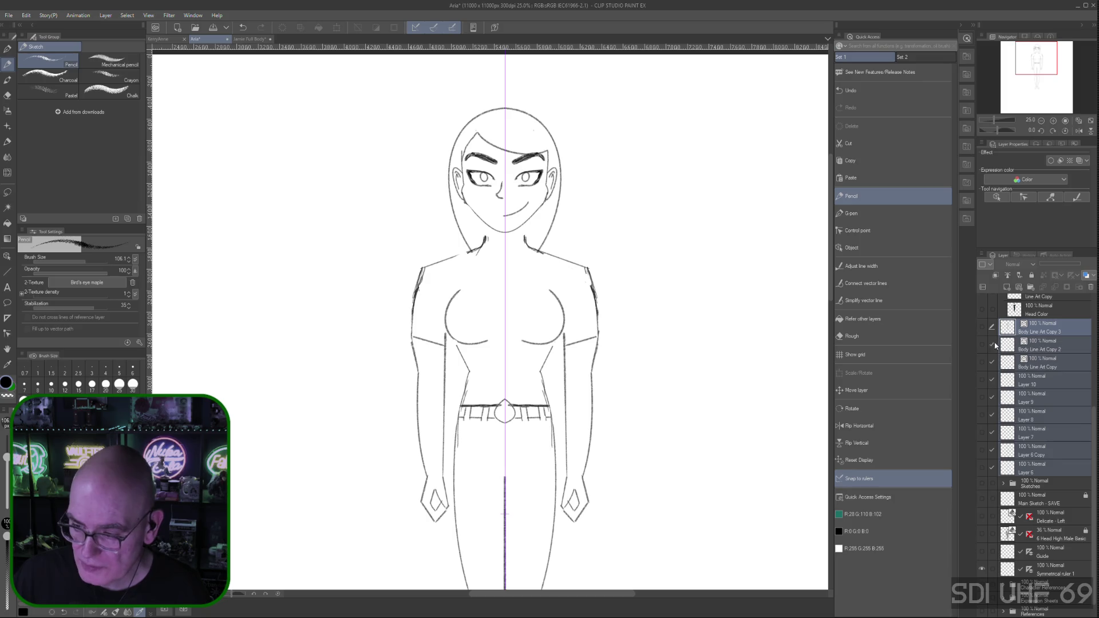
scroll(1086, 396, up, 5)
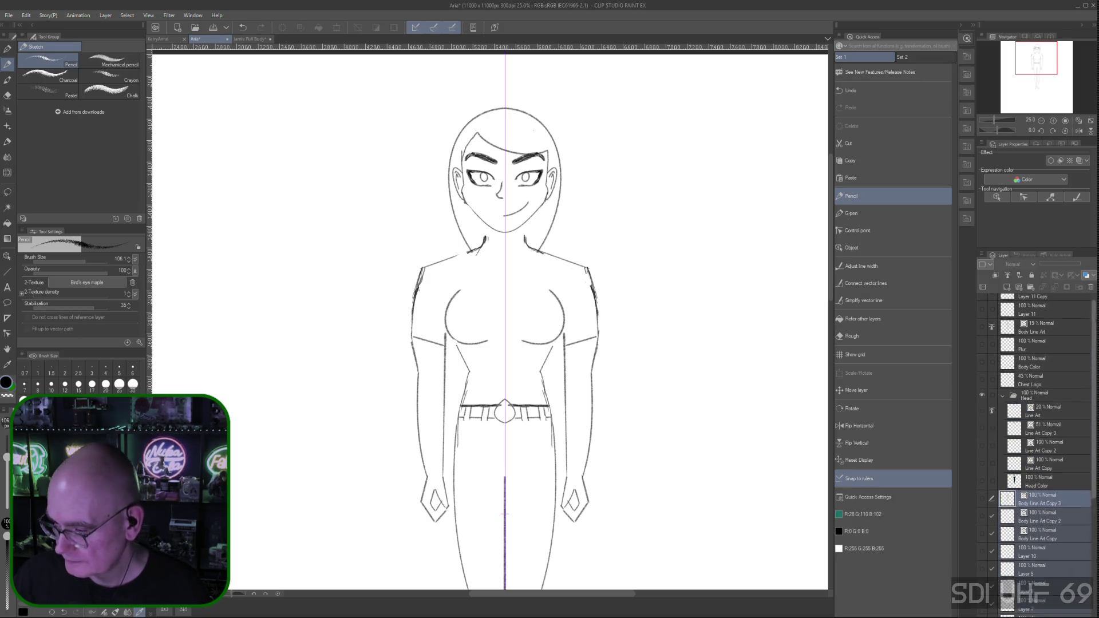
scroll(1095, 457, down, 1)
scroll(1077, 459, down, 4)
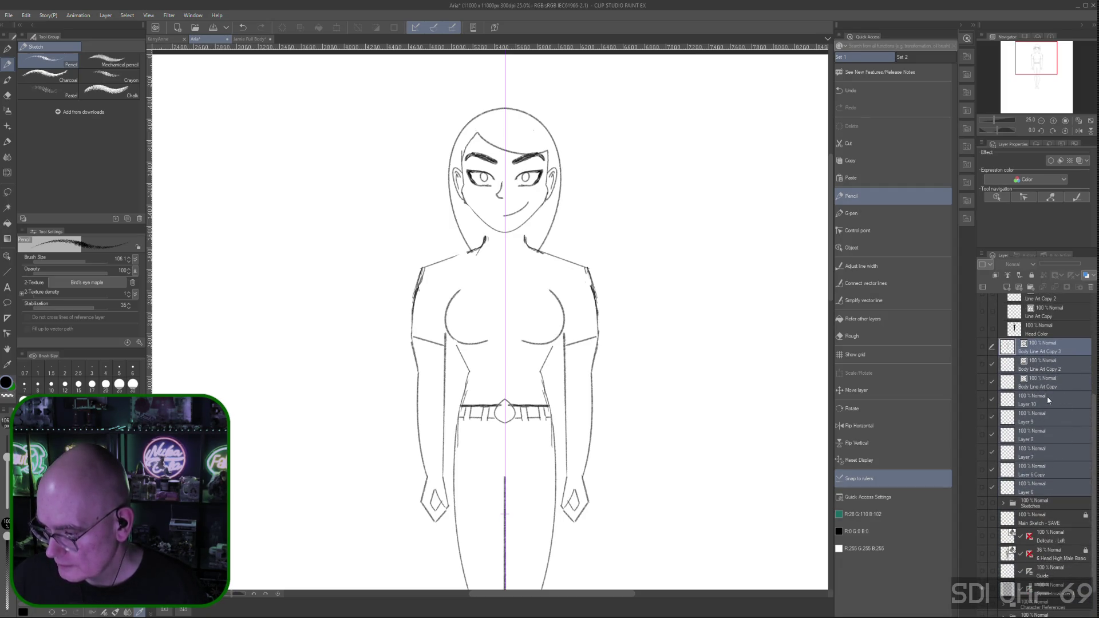
Group the selected layers into a new Folder 1 and collapse it
right_click(1063, 399)
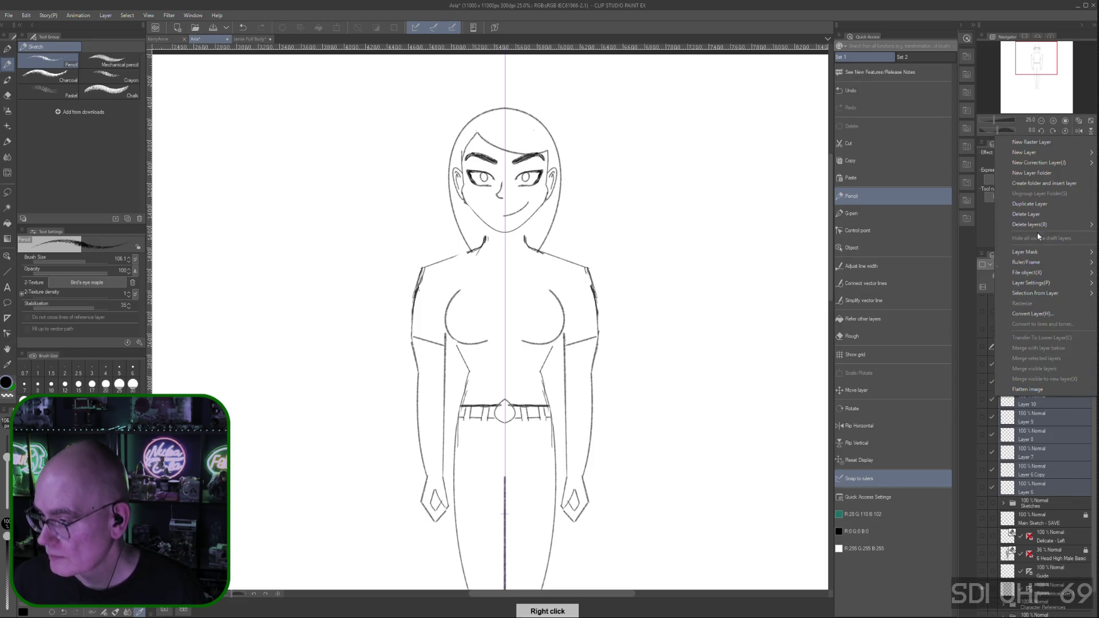
click(1048, 184)
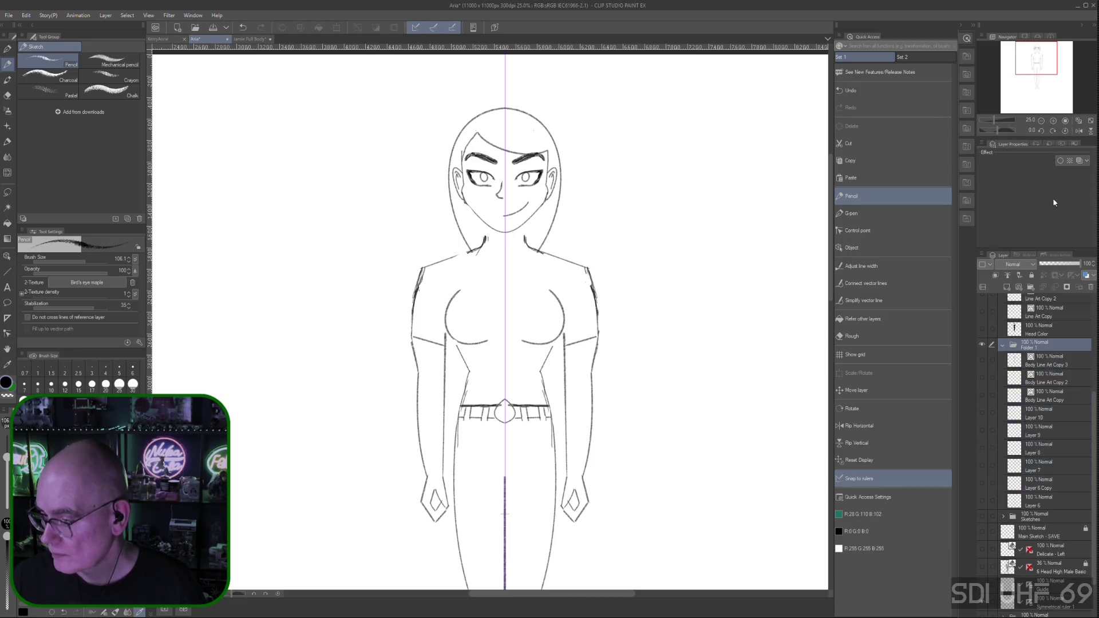
click(1003, 348)
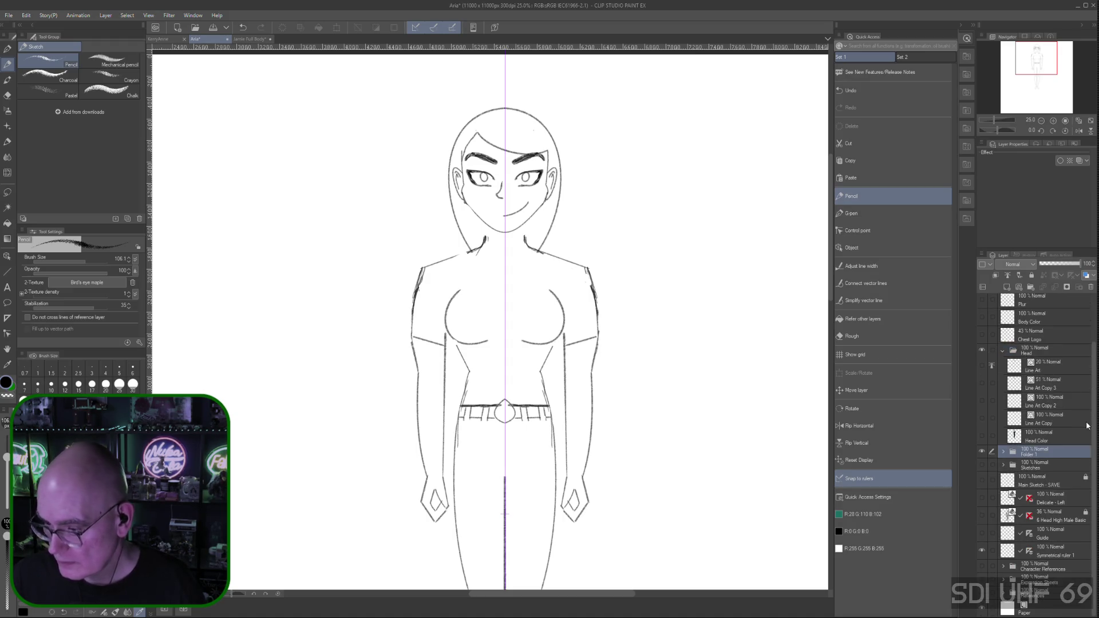
scroll(1093, 422, up, 2)
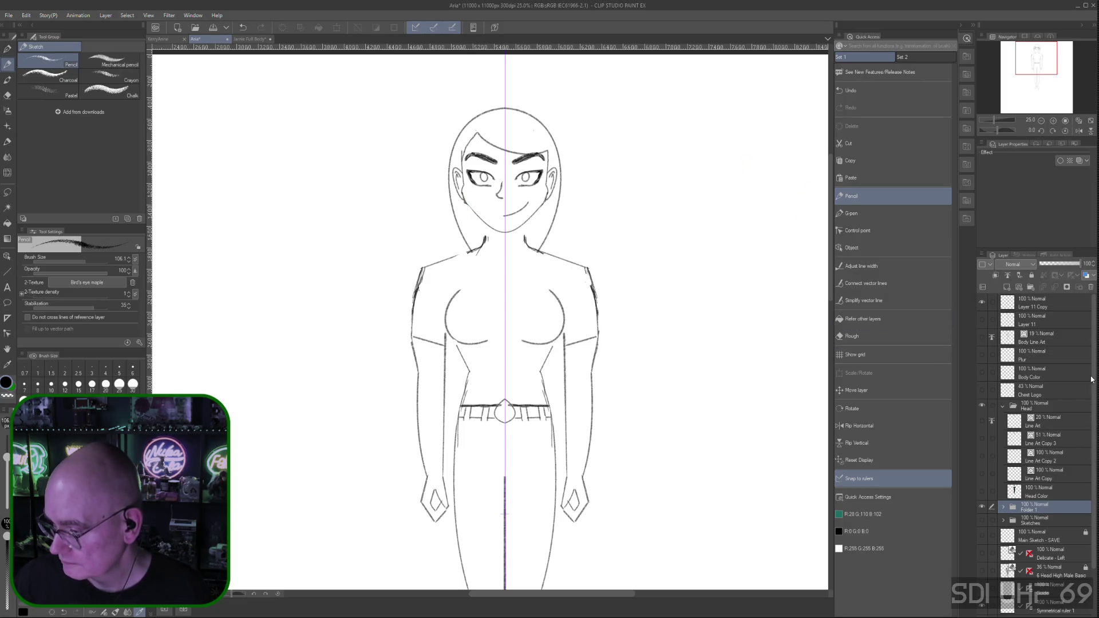
Make Layer 11 Copy the active drawing layer
click(1050, 299)
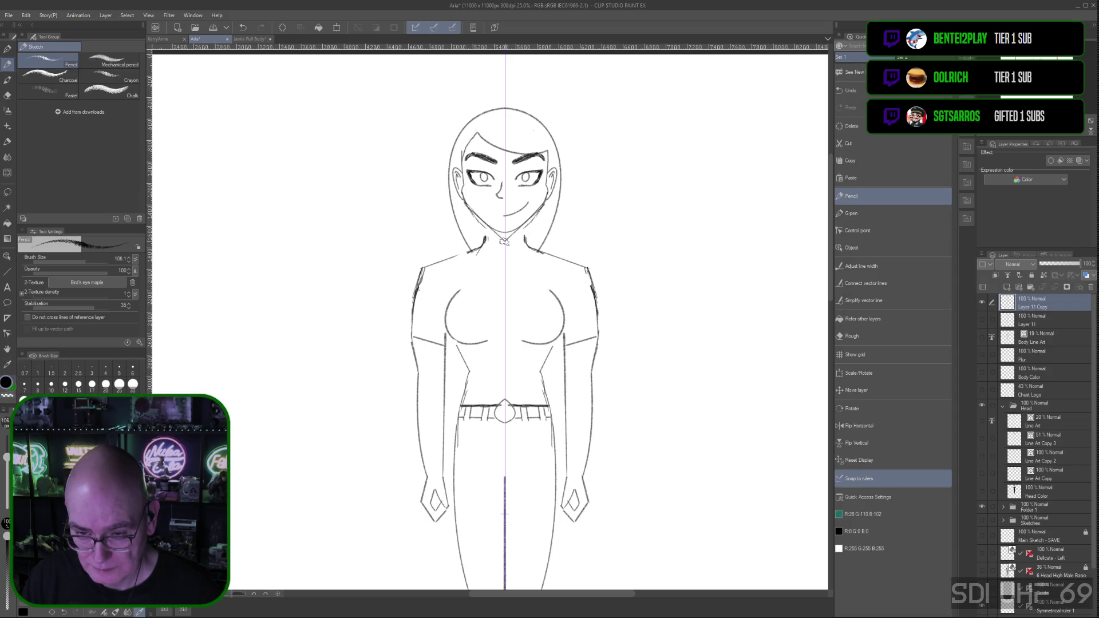
drag(505, 242, 453, 203)
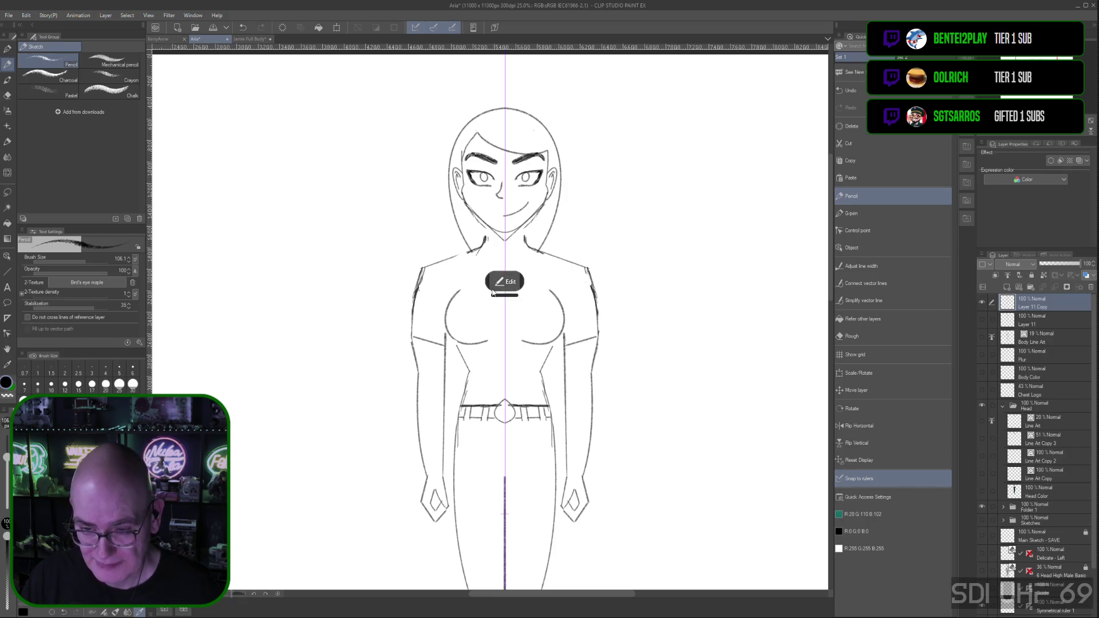
click(533, 282)
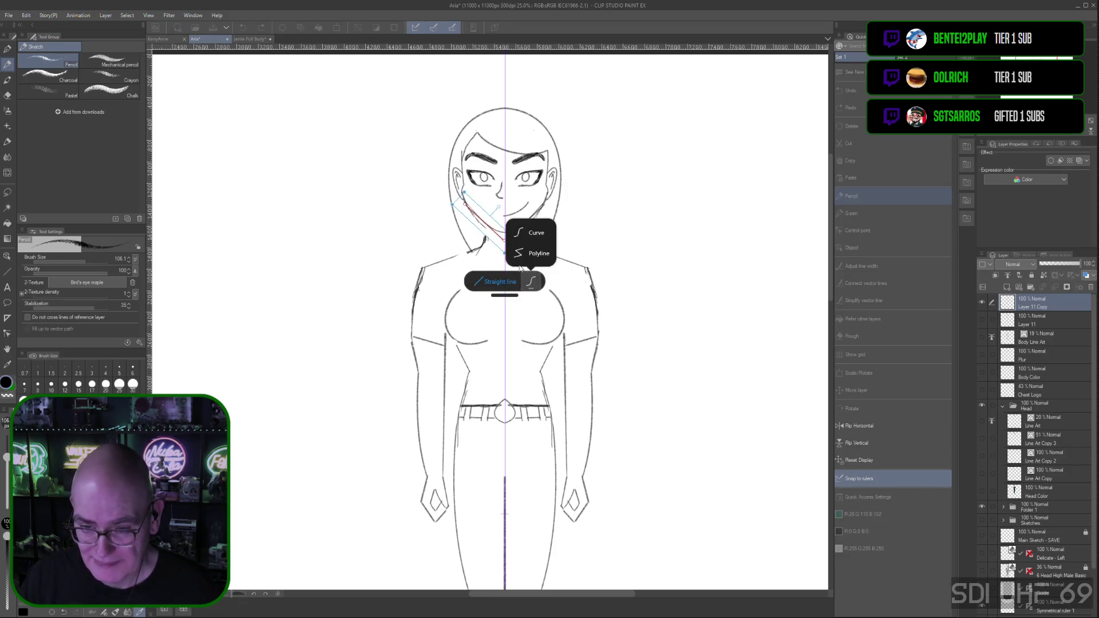
click(543, 234)
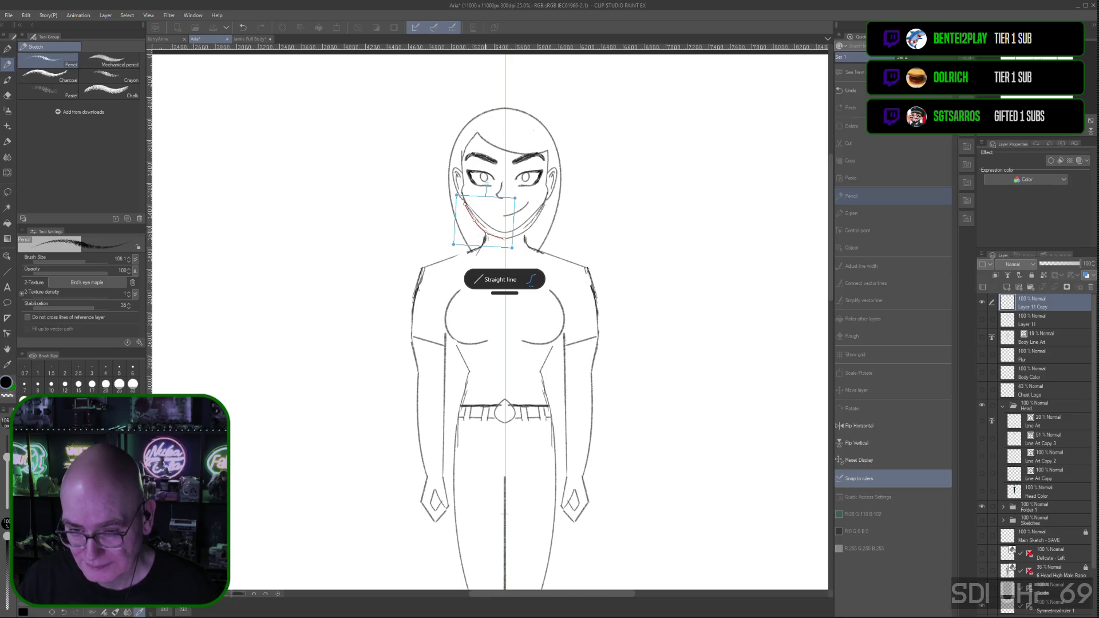
drag(507, 240, 541, 222)
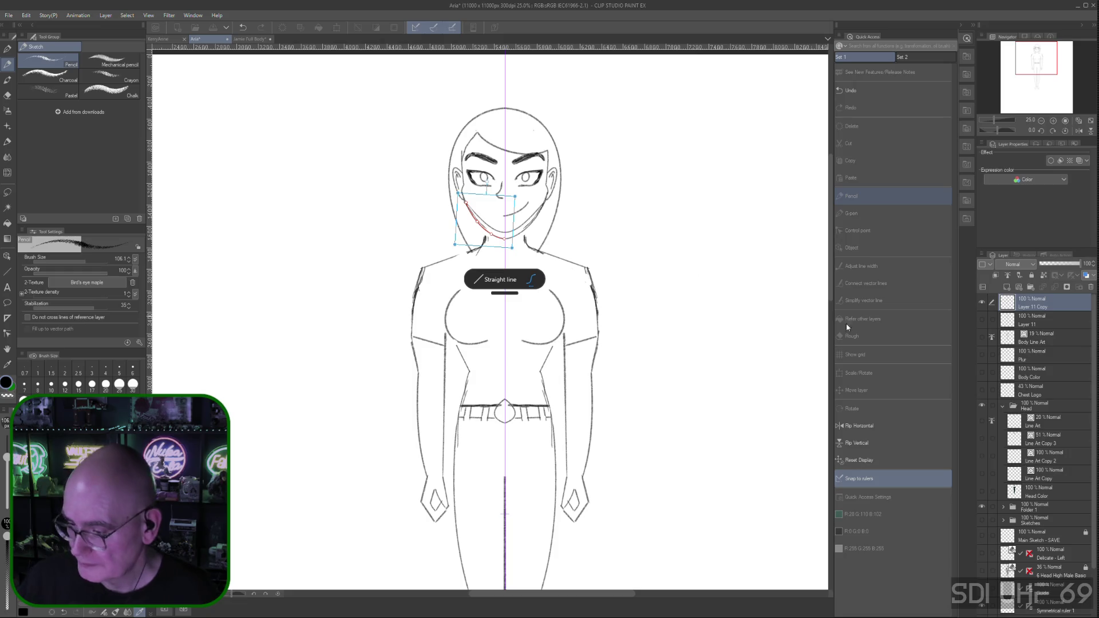
key(Return)
click(1060, 321)
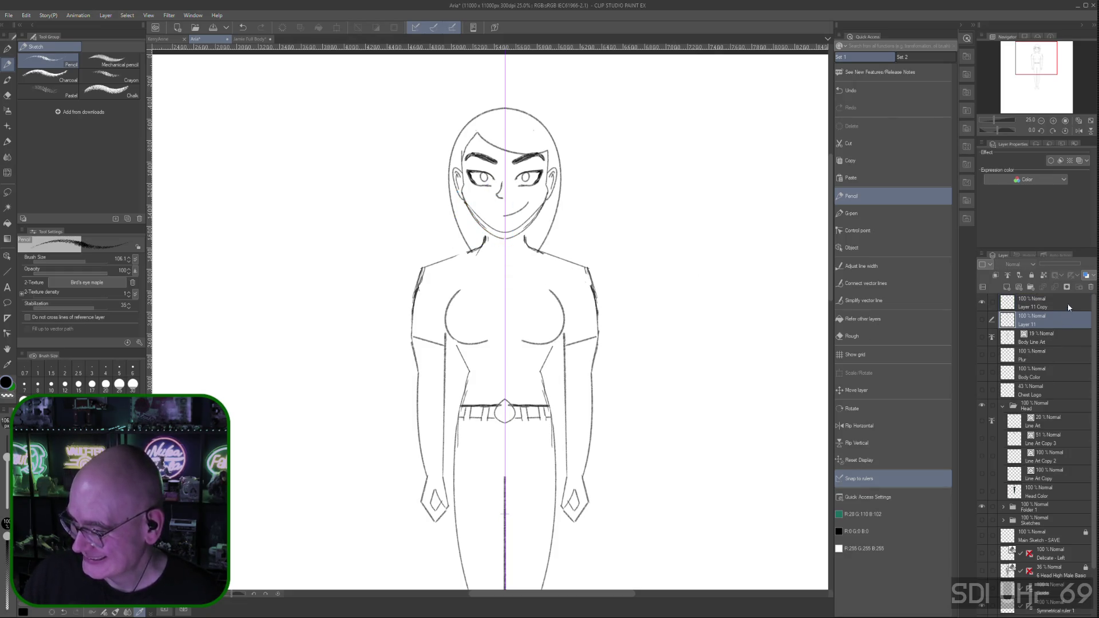
click(1068, 306)
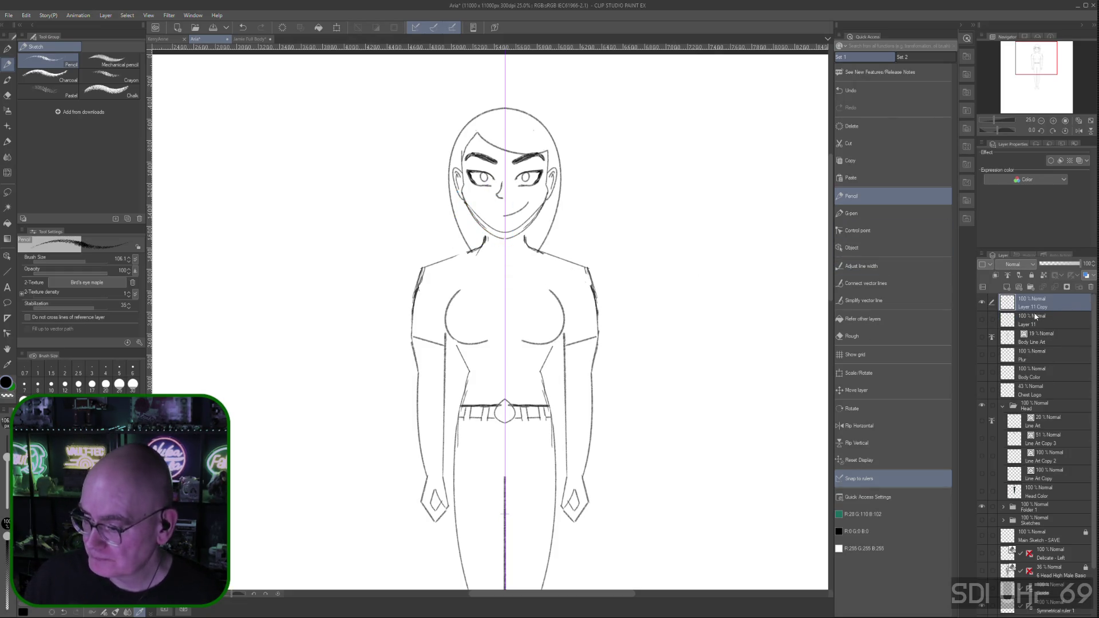
Erase the old smile with the Rough eraser and return to the Pencil for a wider grin
click(854, 333)
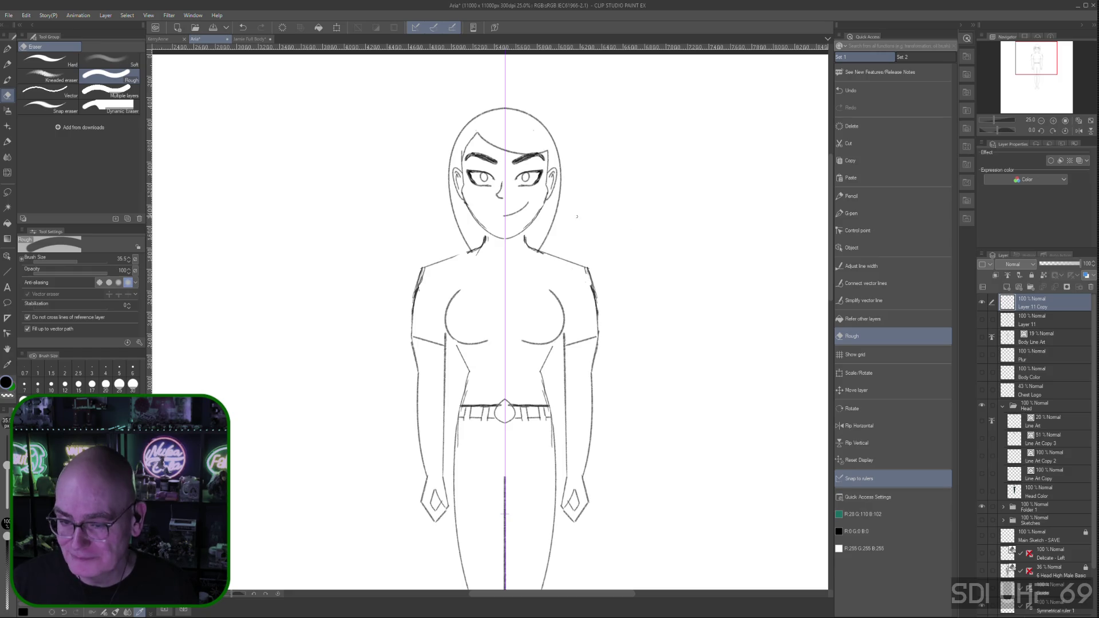
key(p)
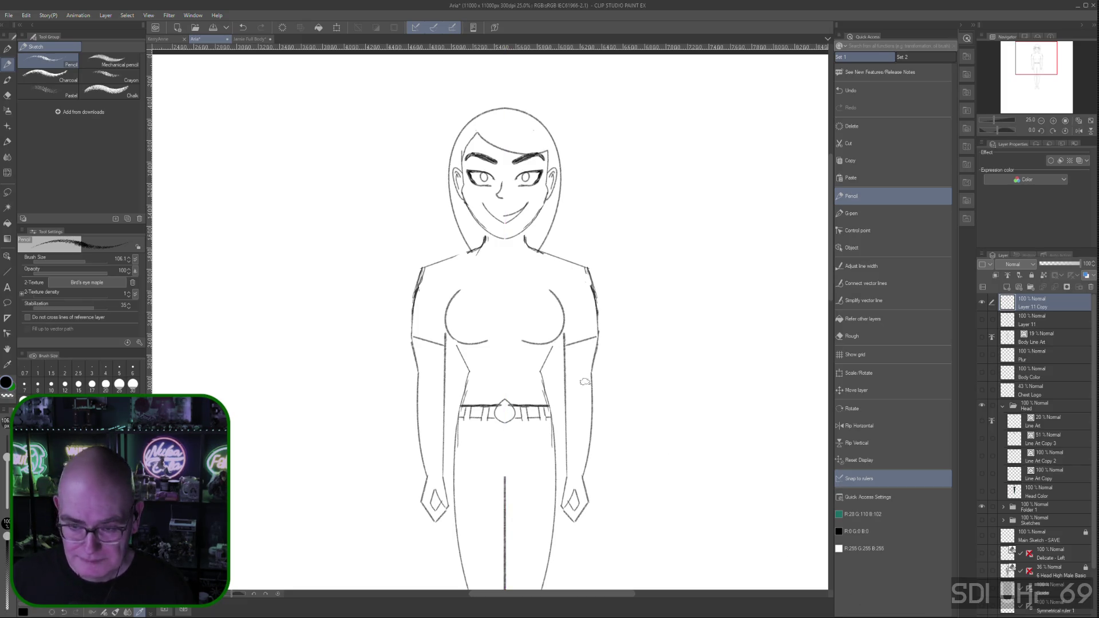
Undo the toothy grin, touch up the smile line and clear the scribbles below the chin
key(ctrl+z)
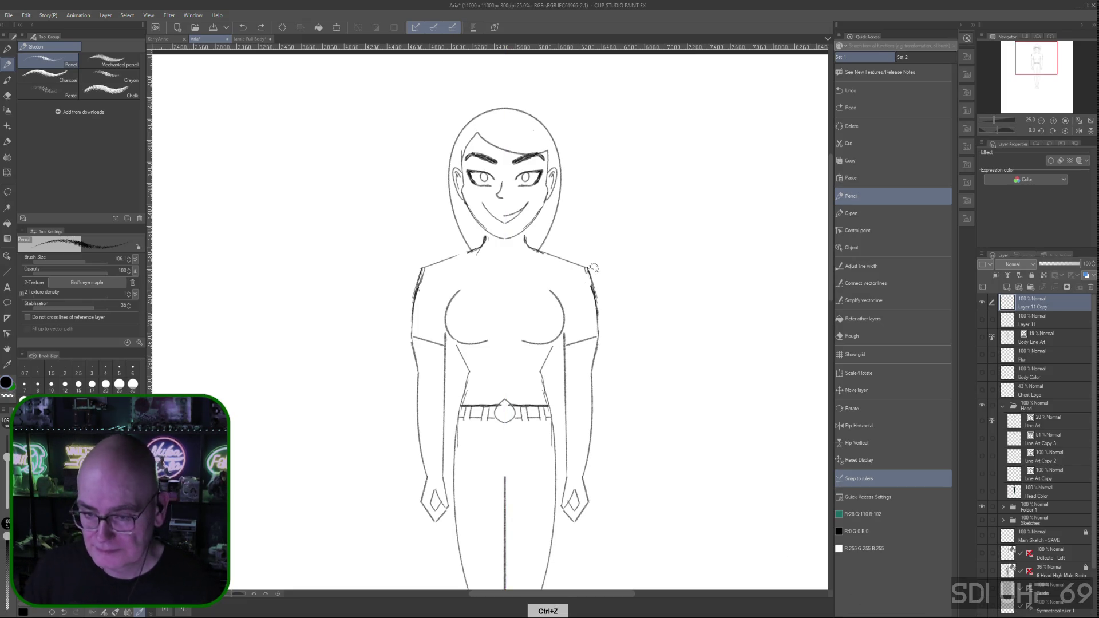
key(ctrl+z)
key(ctrl+z)
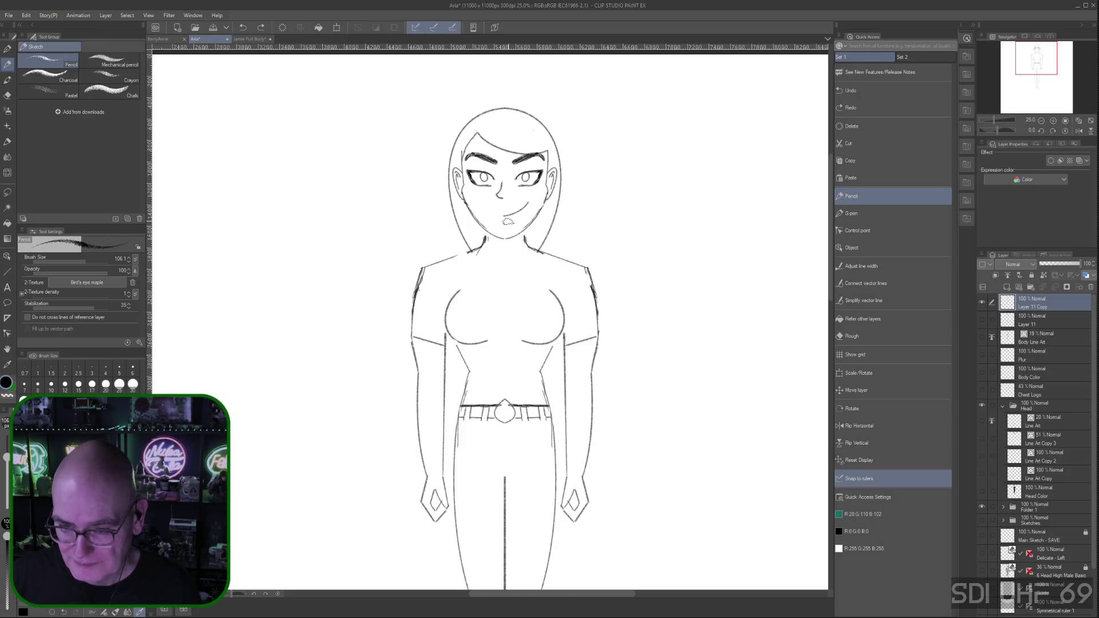
drag(505, 211, 526, 201)
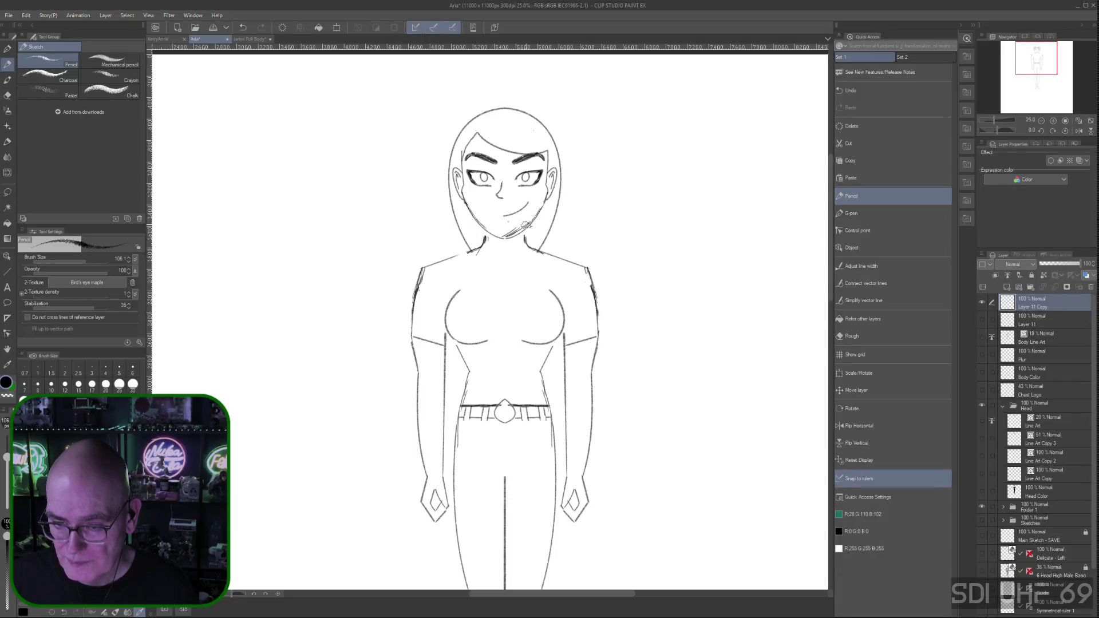
drag(513, 233, 520, 229)
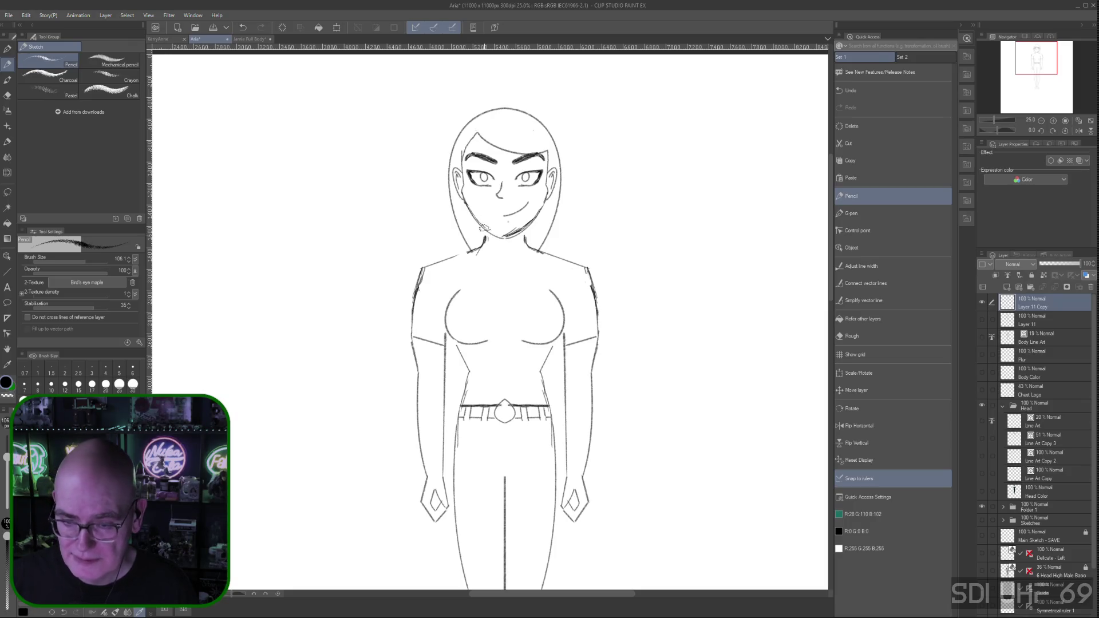
Redraw the lower-left chin and jaw lines, undoing the last jaw stroke
drag(484, 225, 501, 240)
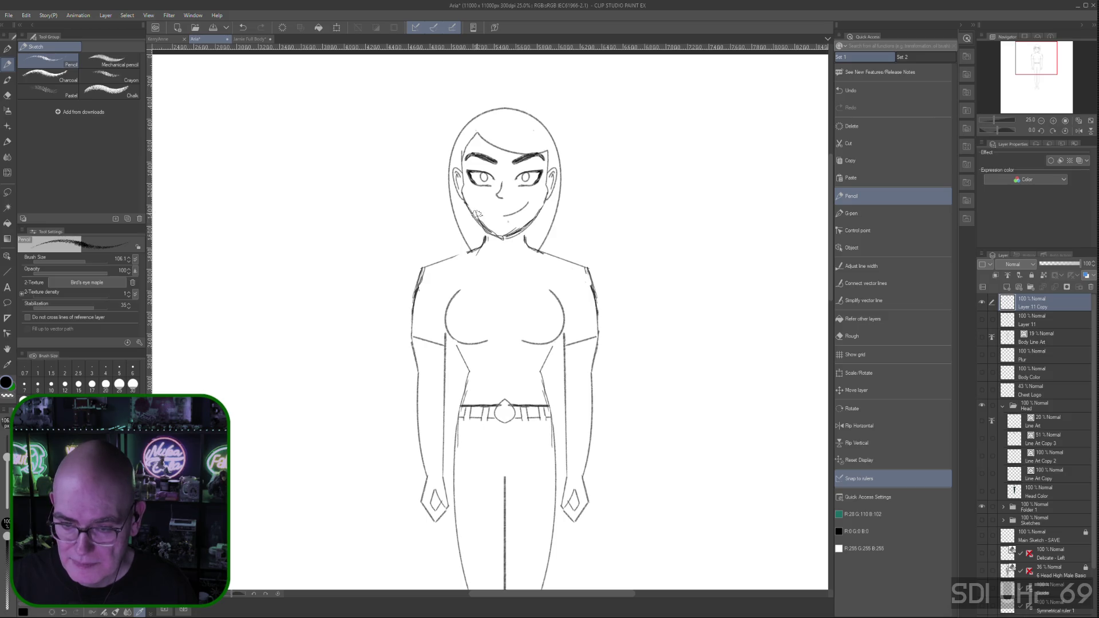
drag(464, 204, 478, 225)
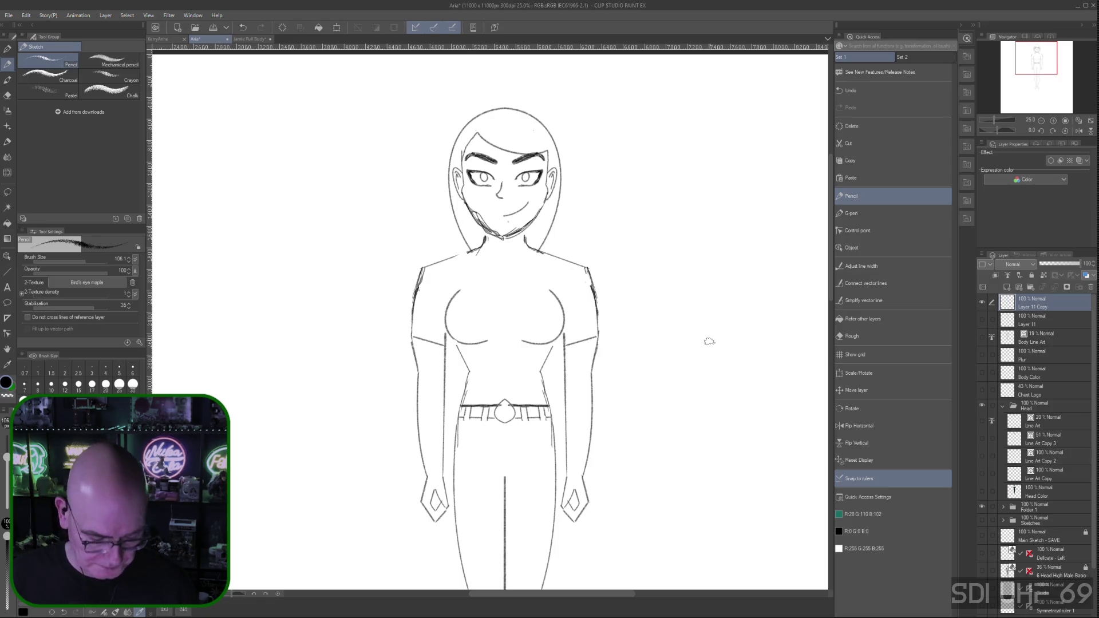
key(ctrl+z)
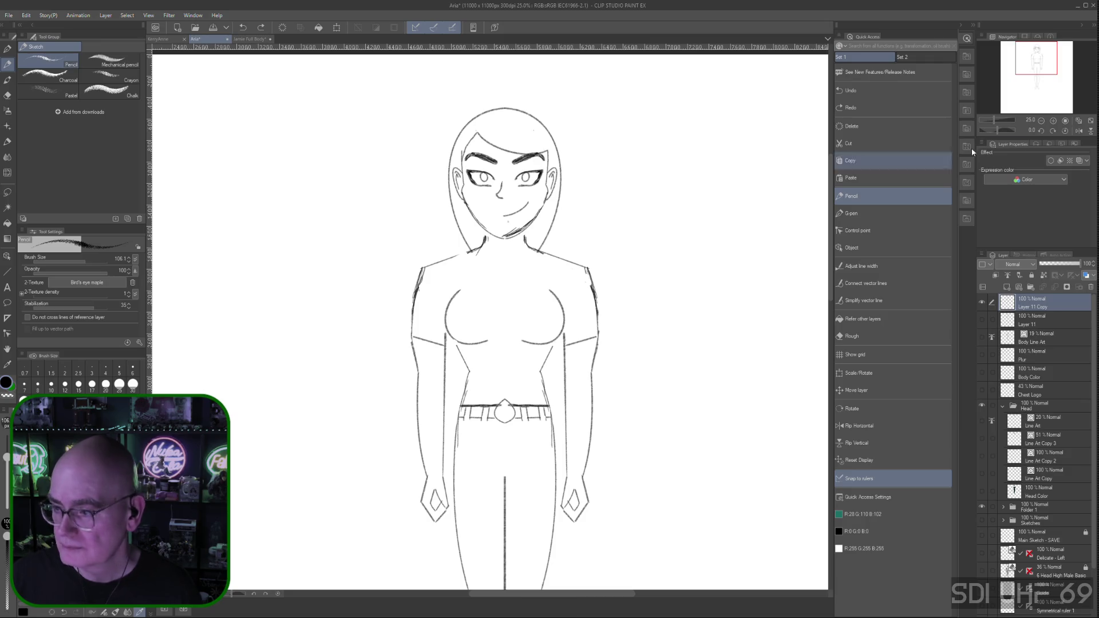
Rotate the canvas toward the jaw and try short jaw strokes, undoing each
drag(1004, 122, 853, 169)
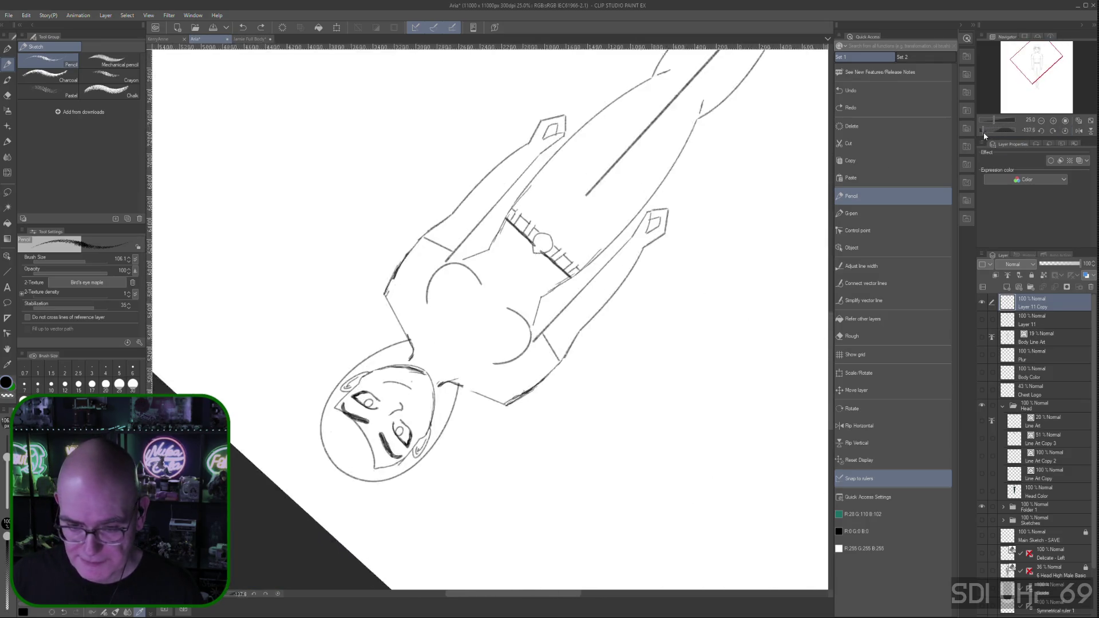
mouse_move(417, 380)
mouse_down()
mouse_move(486, 333)
mouse_move(481, 350)
mouse_up()
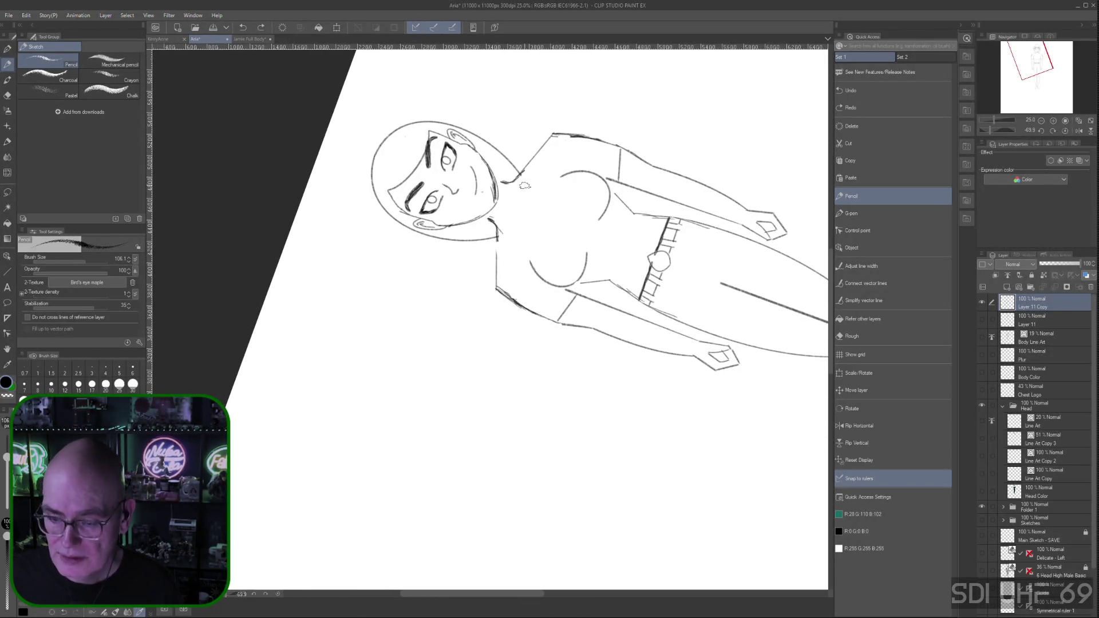
key(ctrl+z)
drag(495, 190, 489, 171)
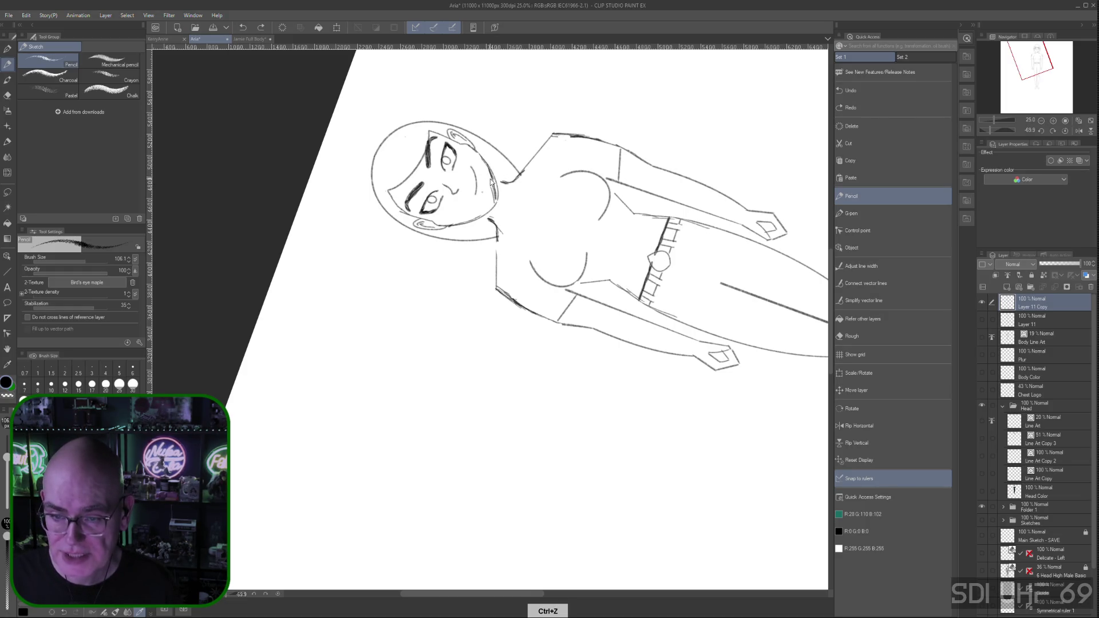
key(ctrl+z)
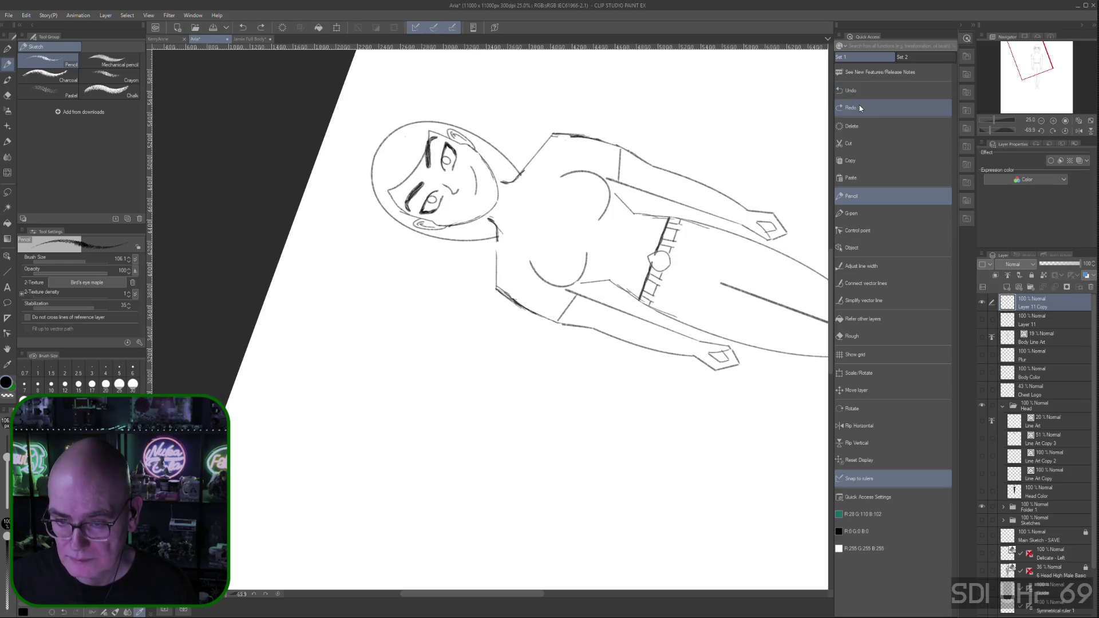
Add a final short mark along the jaw and reset the canvas rotation
drag(453, 225, 462, 221)
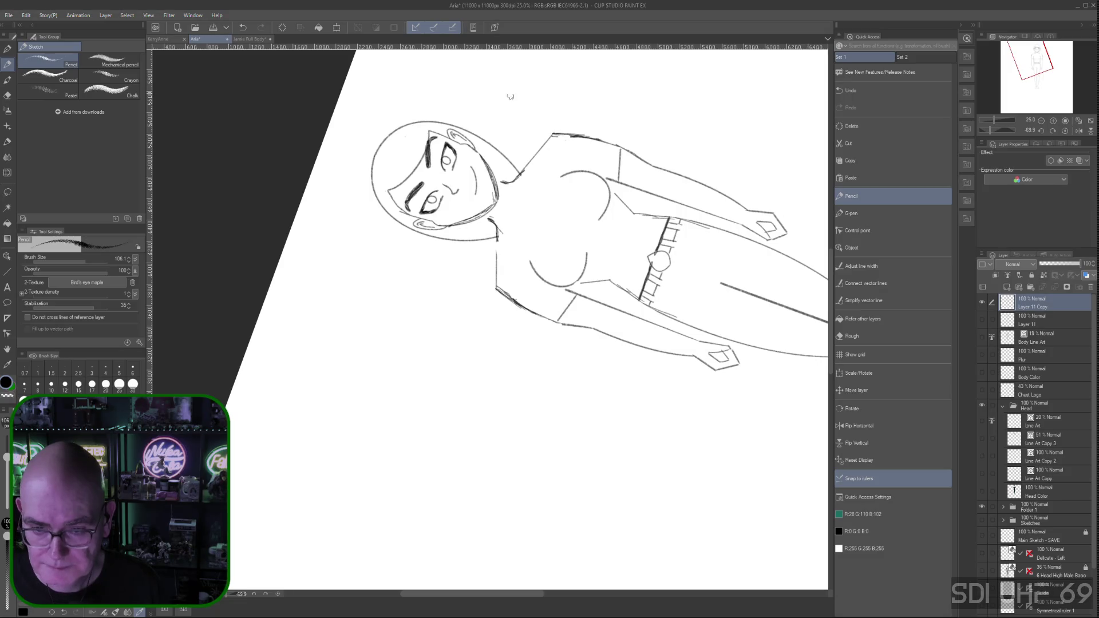
click(1078, 131)
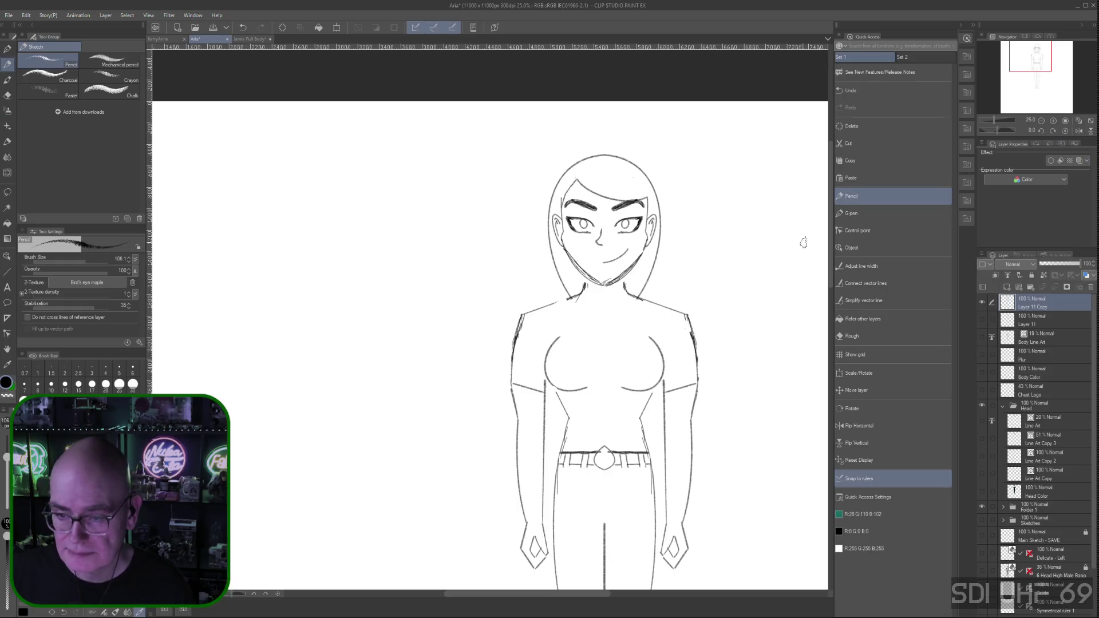
drag(456, 507, 364, 411)
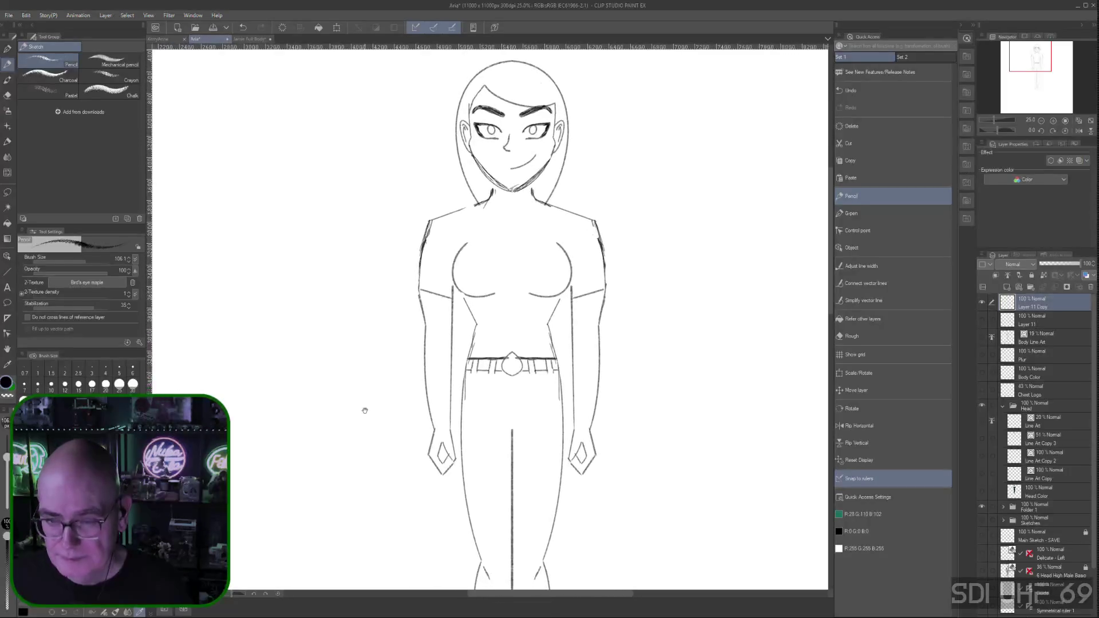
drag(682, 396, 644, 388)
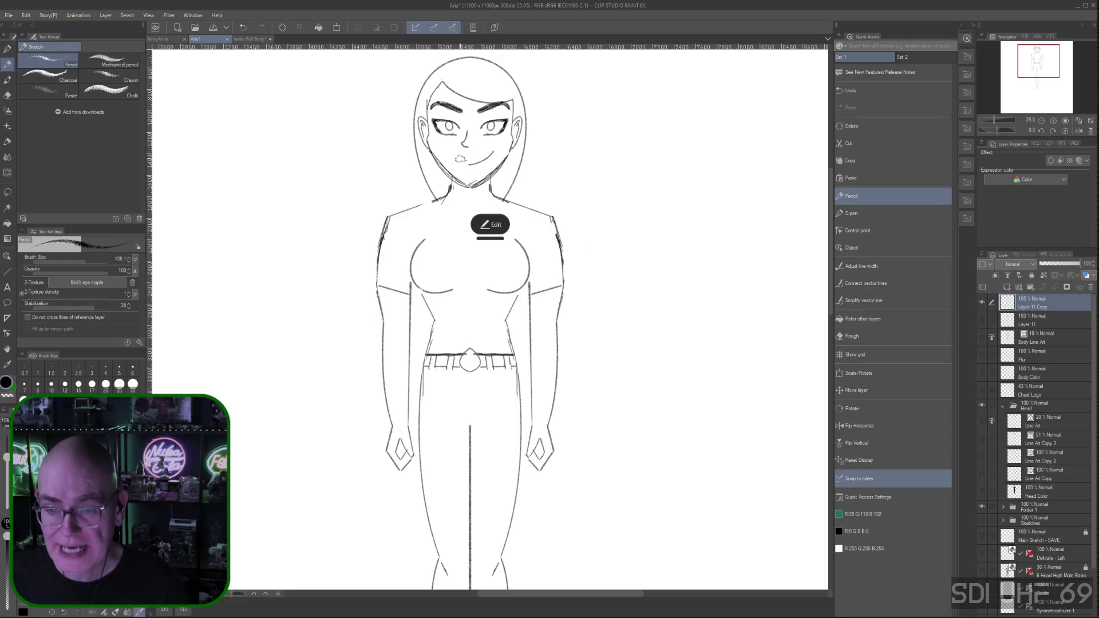
mouse_move(582, 284)
mouse_down()
mouse_move(621, 344)
mouse_move(643, 329)
mouse_move(638, 341)
mouse_up()
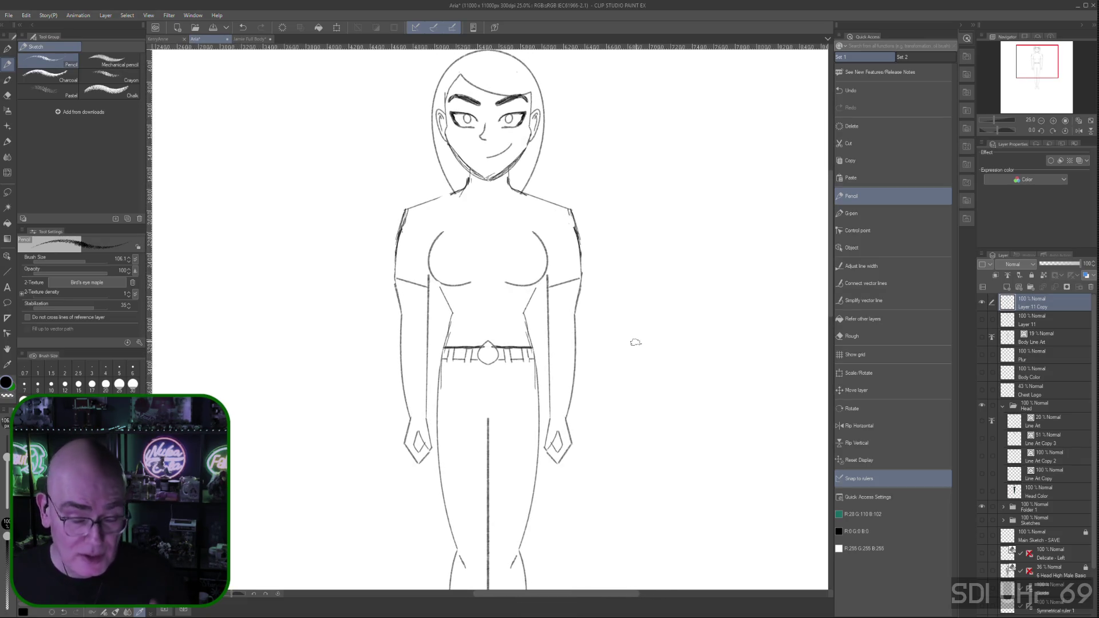
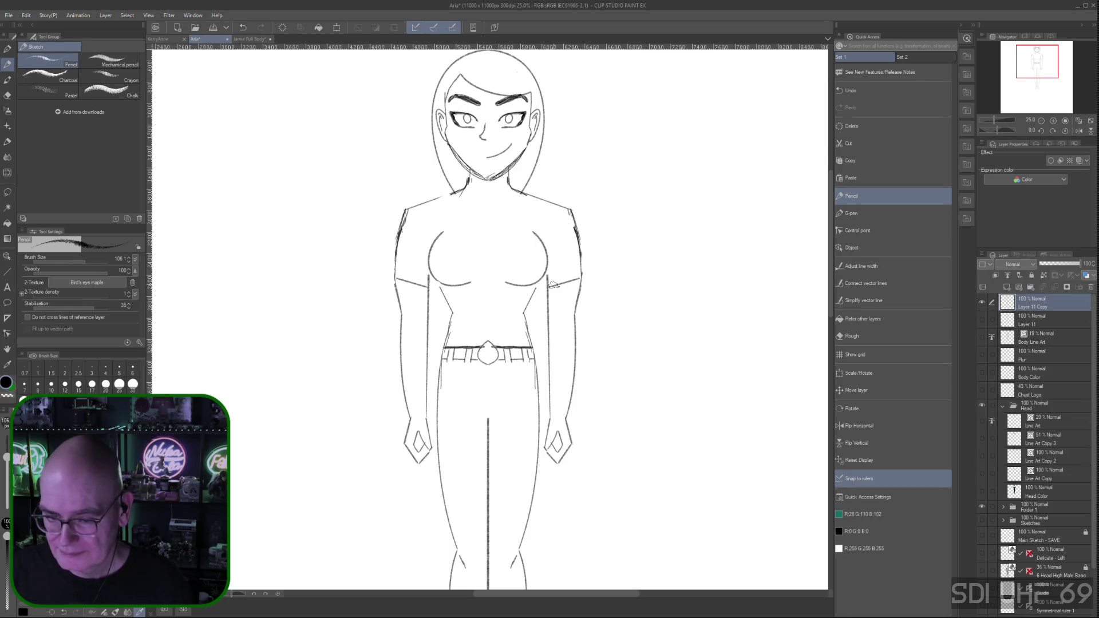
scroll(554, 286, down, 2)
Turn on the Body Line Art layer's visibility and inspect the arms and jeans
key(space)
mouse_move(619, 368)
mouse_down()
mouse_move(619, 277)
mouse_move(617, 303)
mouse_up()
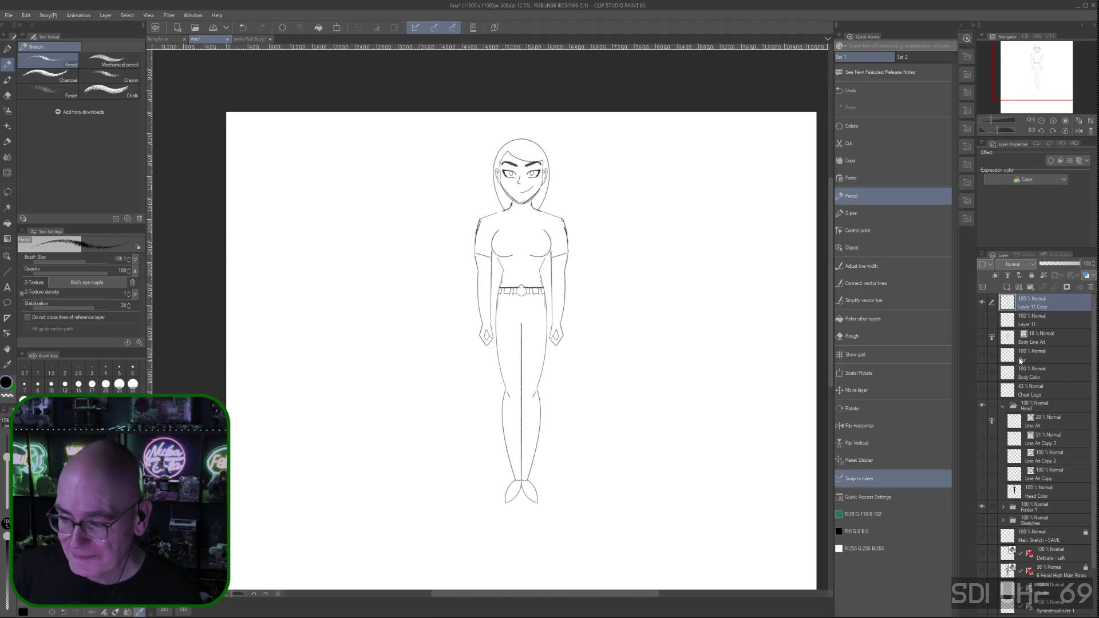
click(982, 339)
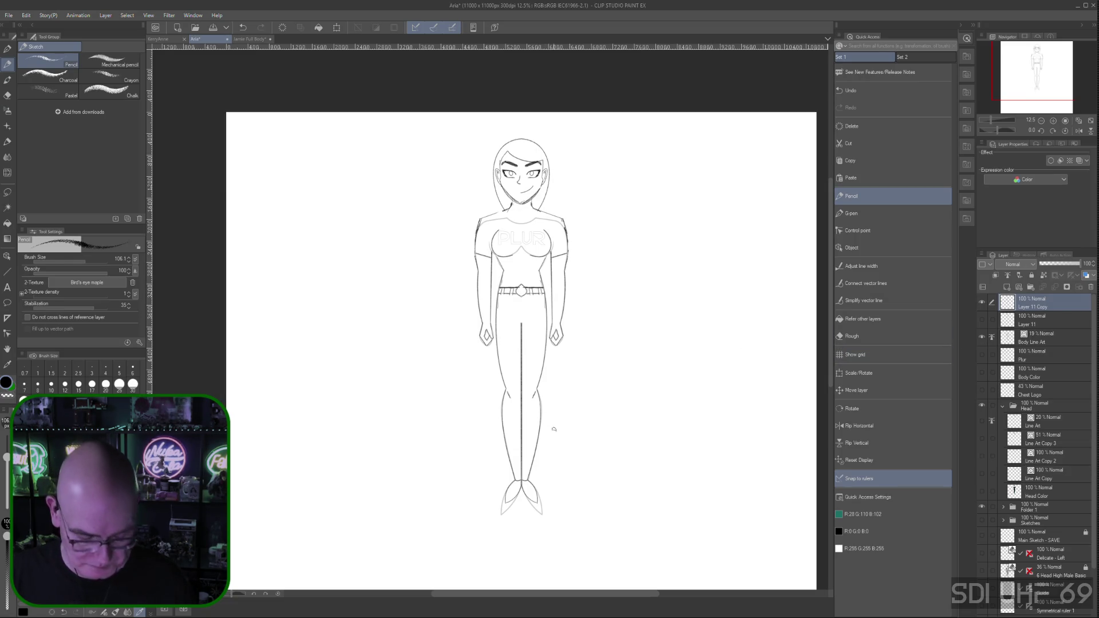
scroll(558, 424, down, 3)
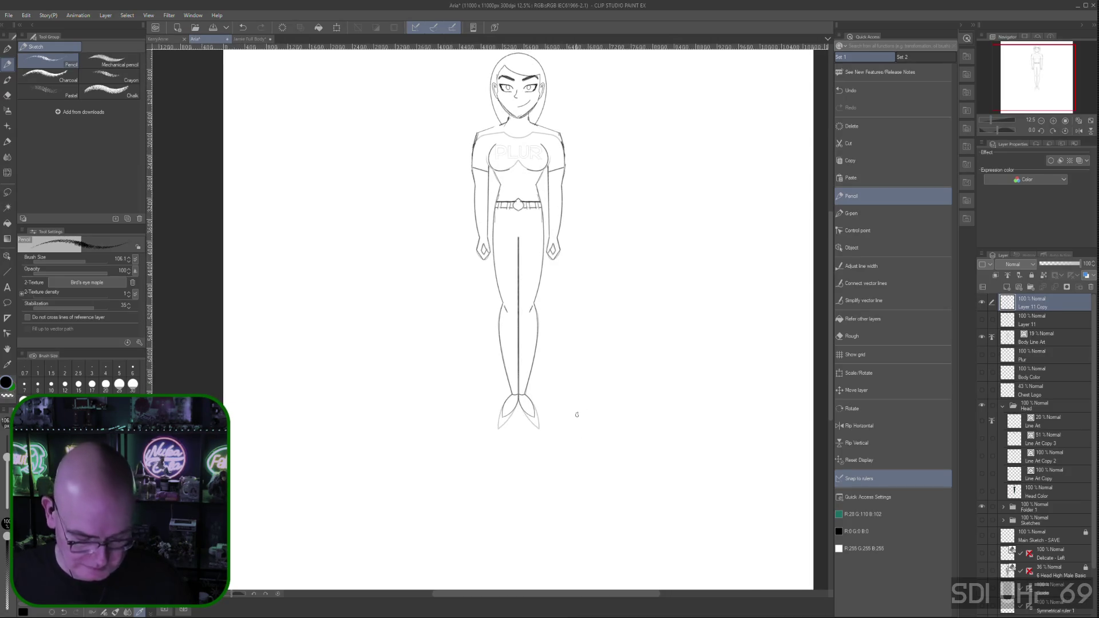
key(ctrl+plus)
key(ctrl+plus)
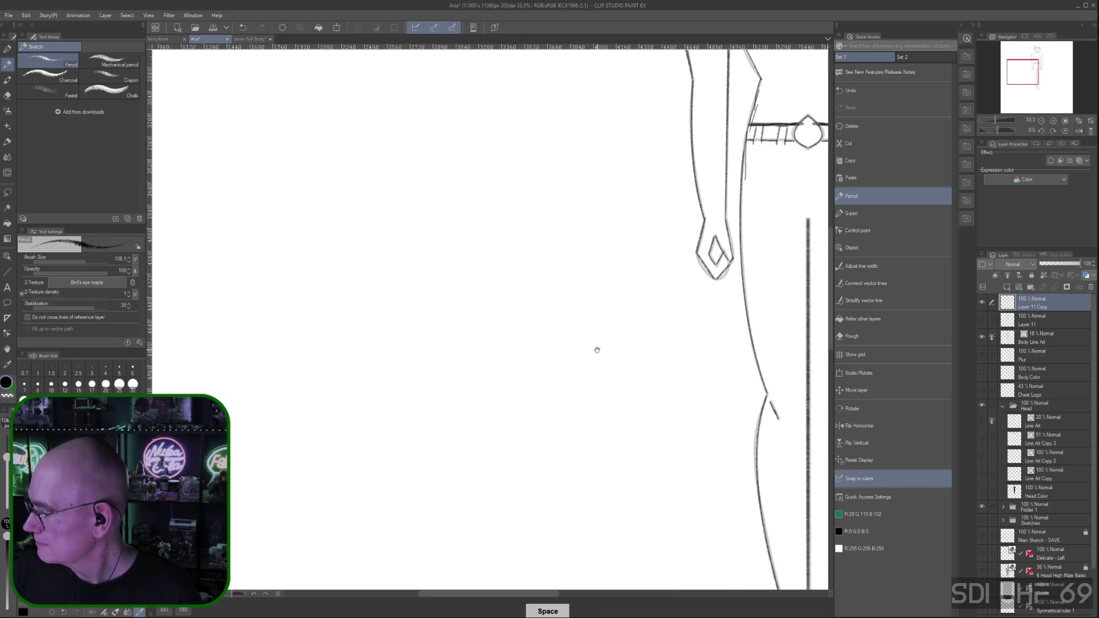
drag(643, 392, 383, 340)
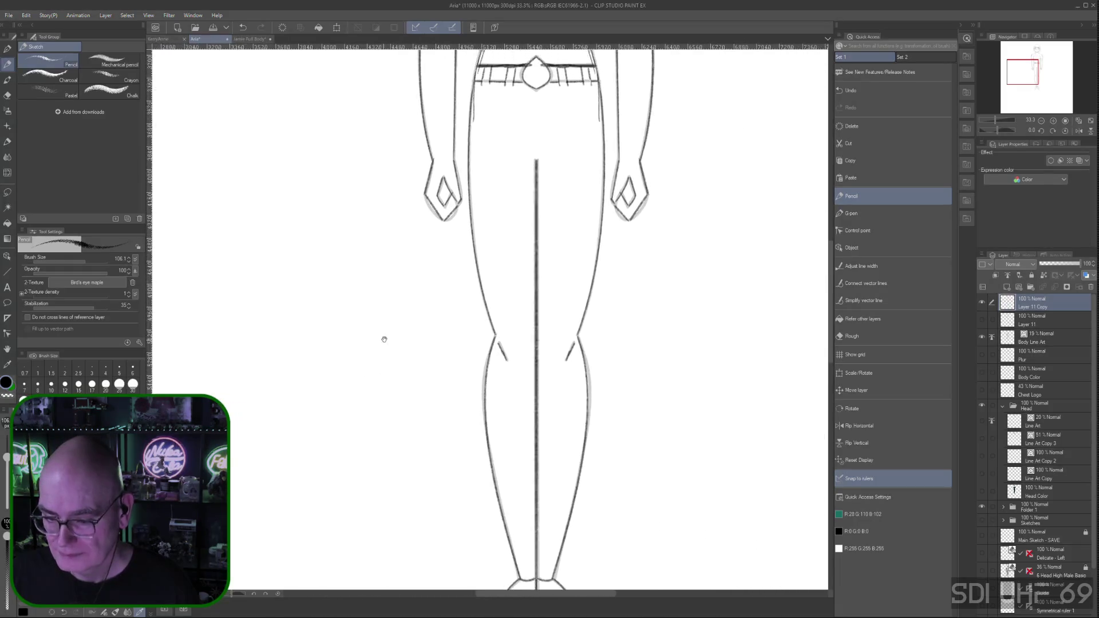
key(ctrl+minus)
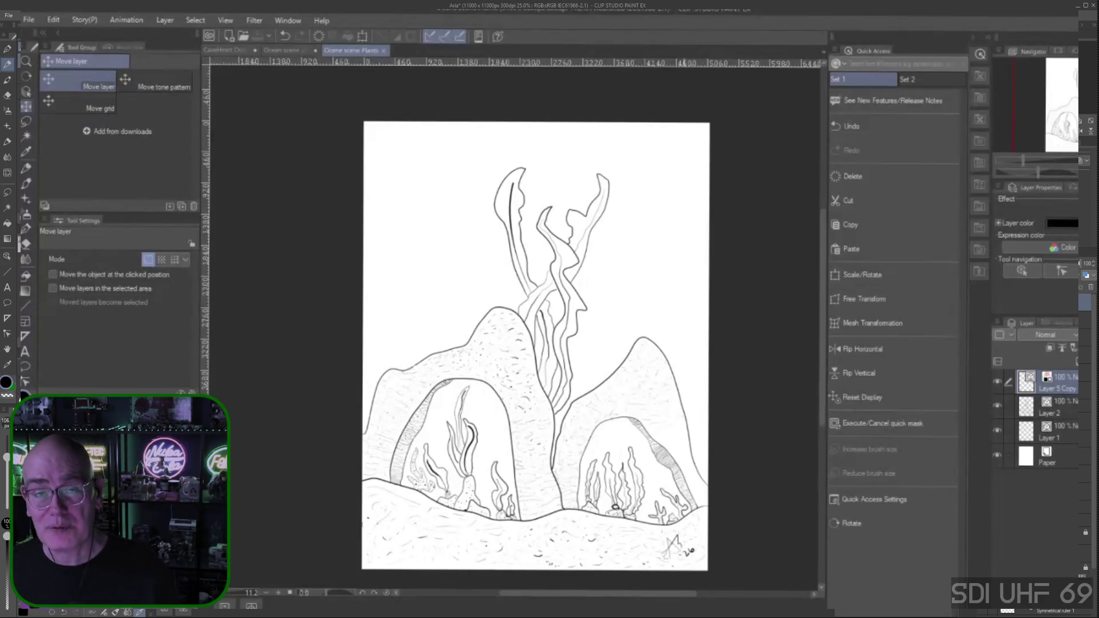
scroll(684, 432, up, 2)
scroll(683, 432, up, 2)
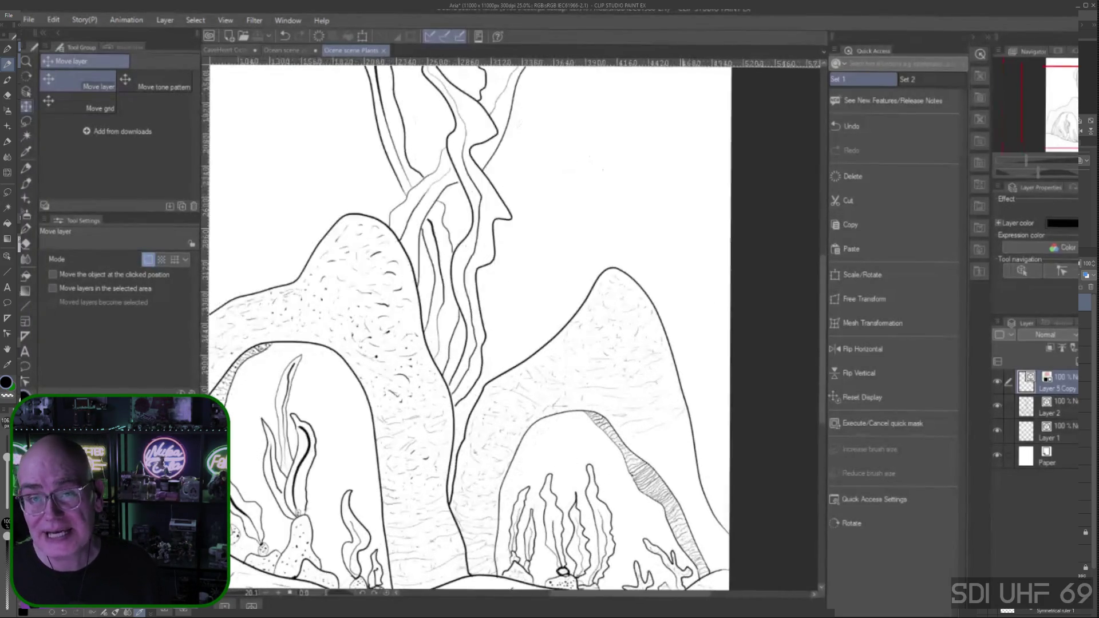
scroll(684, 431, up, 2)
scroll(688, 431, down, 1)
scroll(687, 431, down, 1)
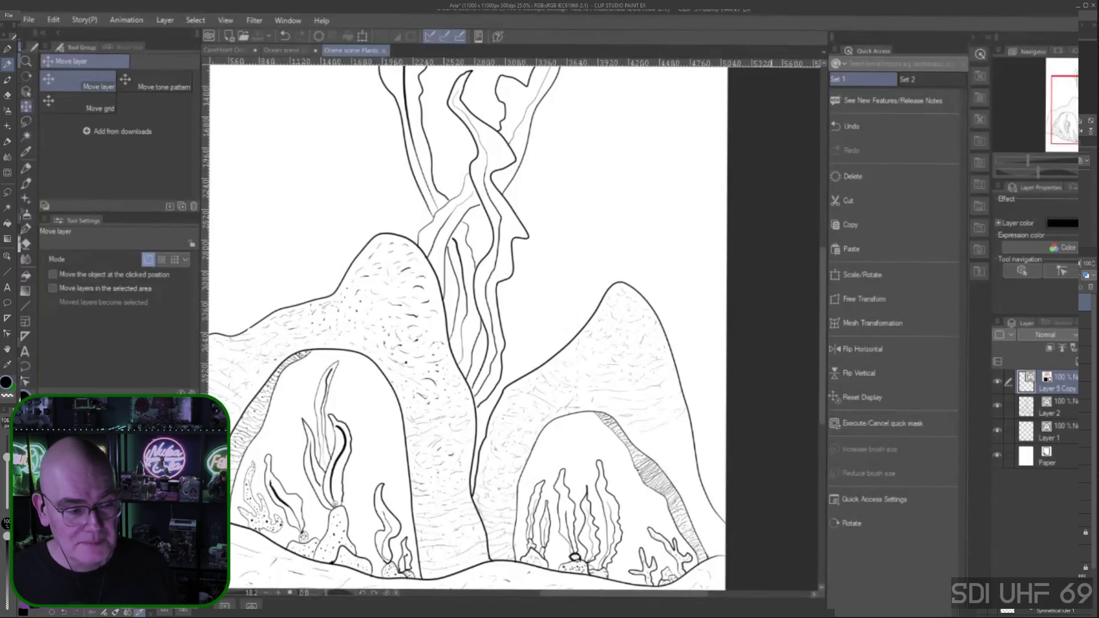
Select Layer 2 as the working layer with the layer-down shortcut
key(alt+bracketleft)
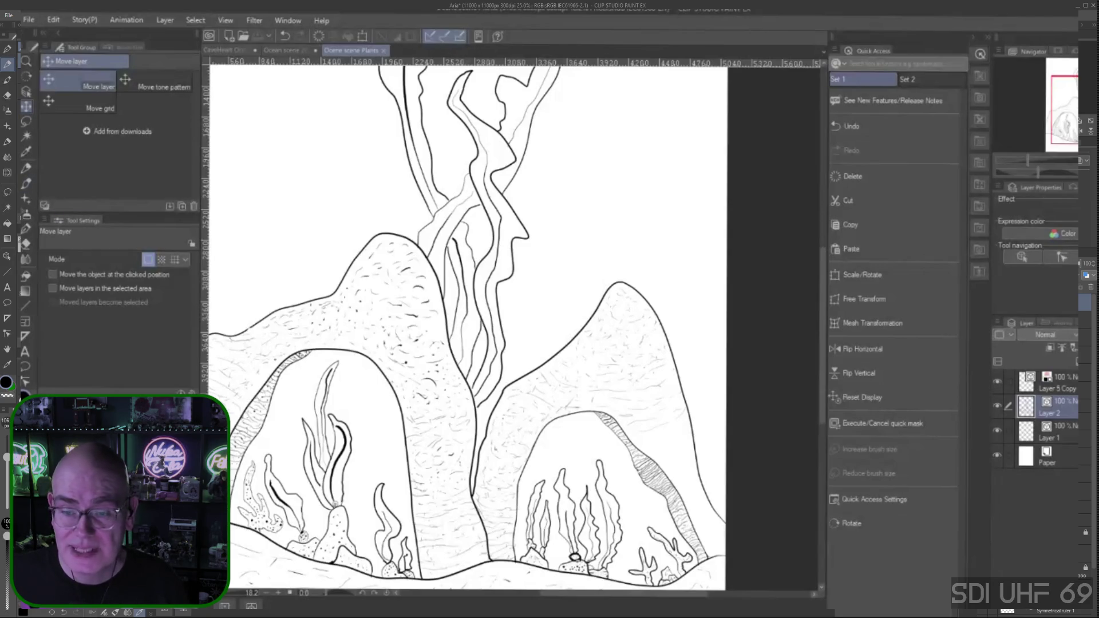
Pick the Real G-Pen, undo then redo the right rock's outline change, and select the hill outline
click(8, 64)
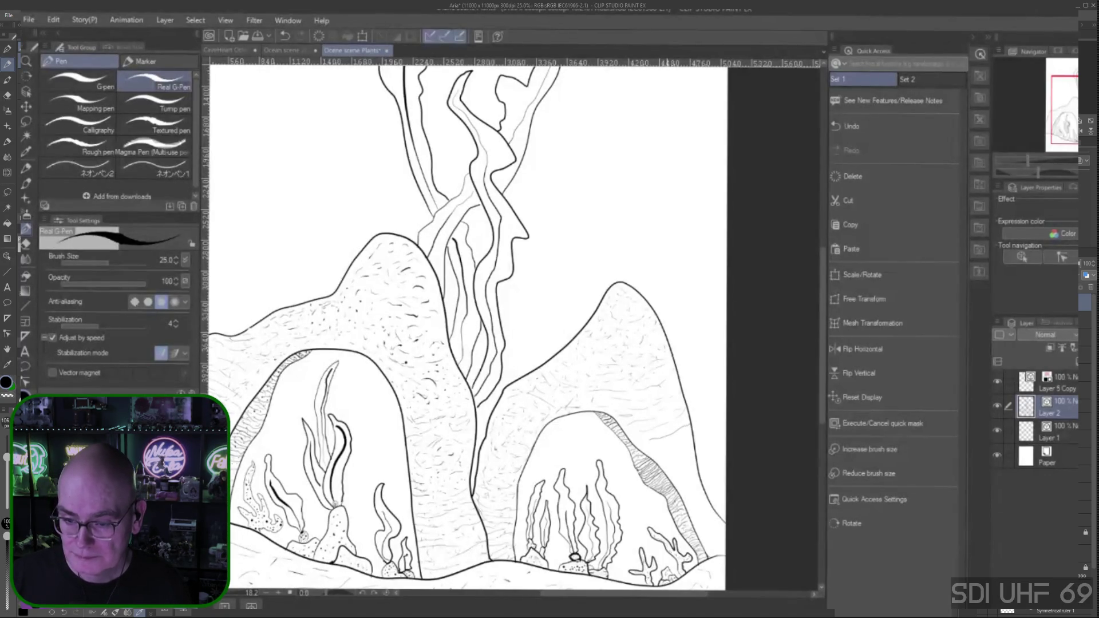
key(space)
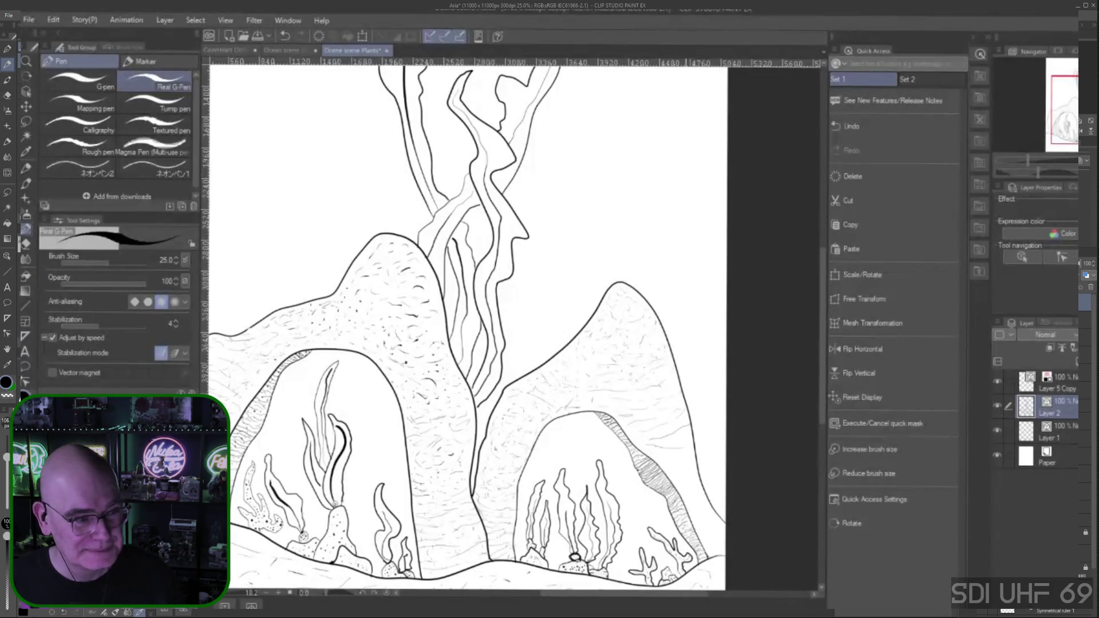
click(691, 446)
key(ctrl+d)
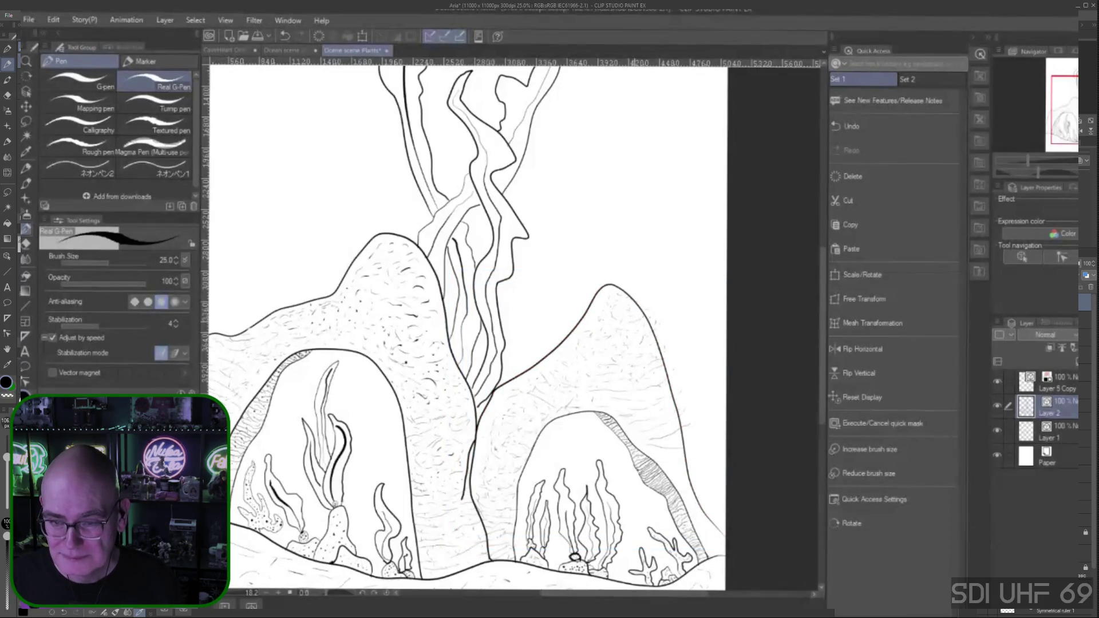
key(ctrl+z)
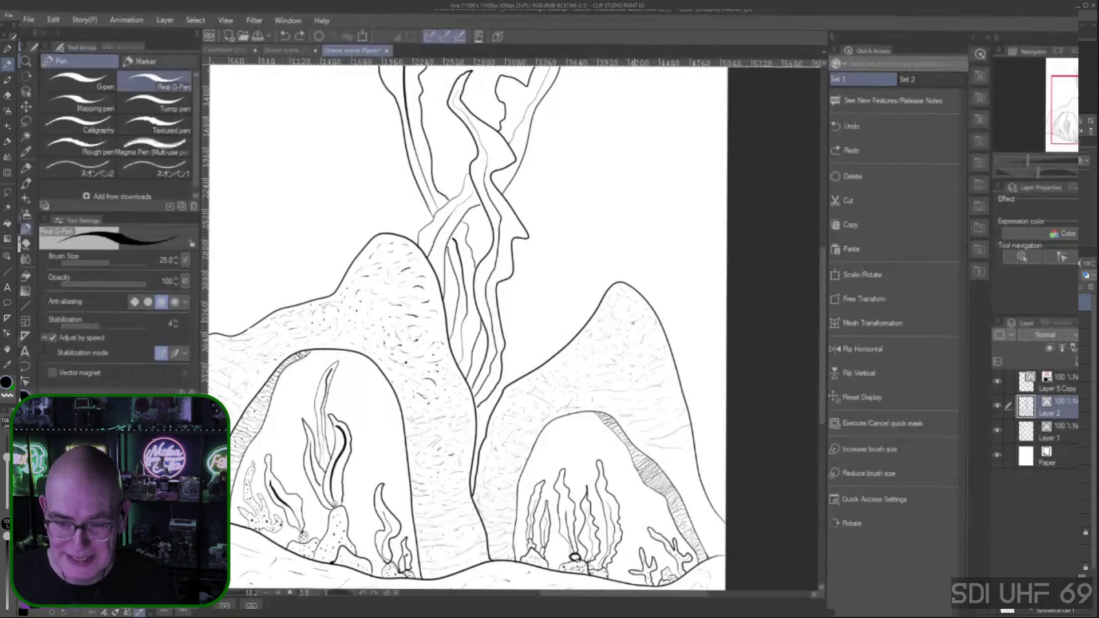
key(ctrl)
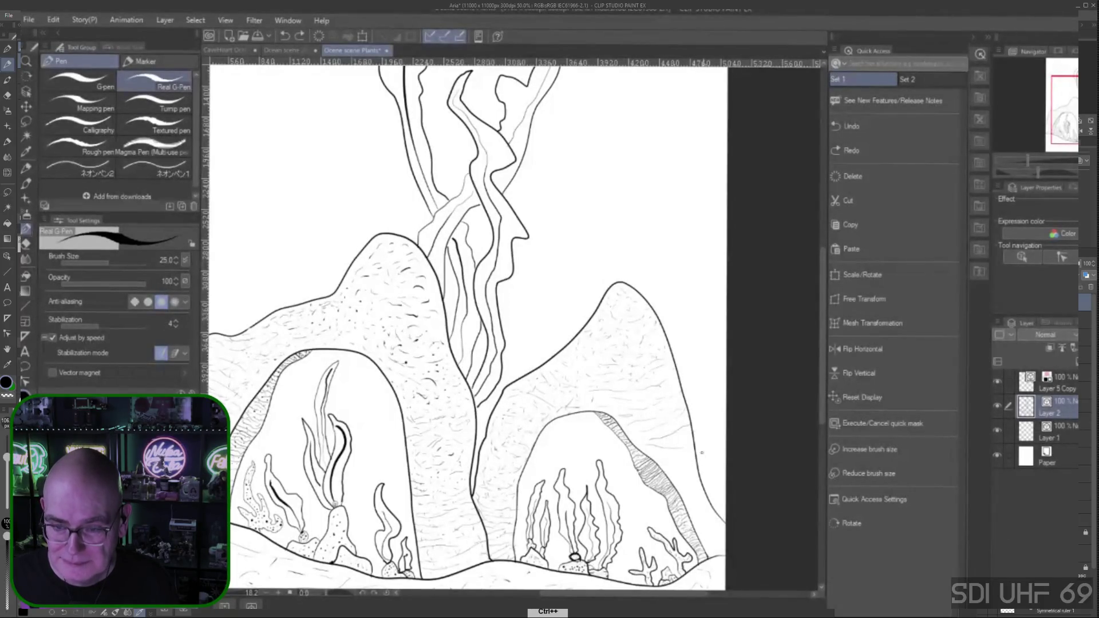
key(ctrl+y)
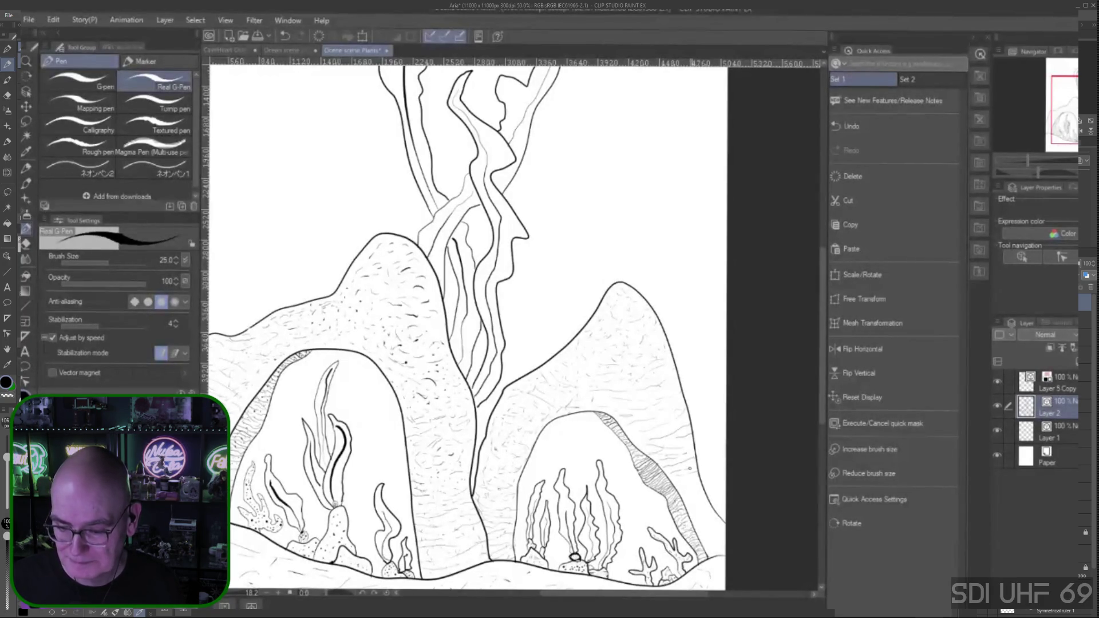
ctrl+click(703, 485)
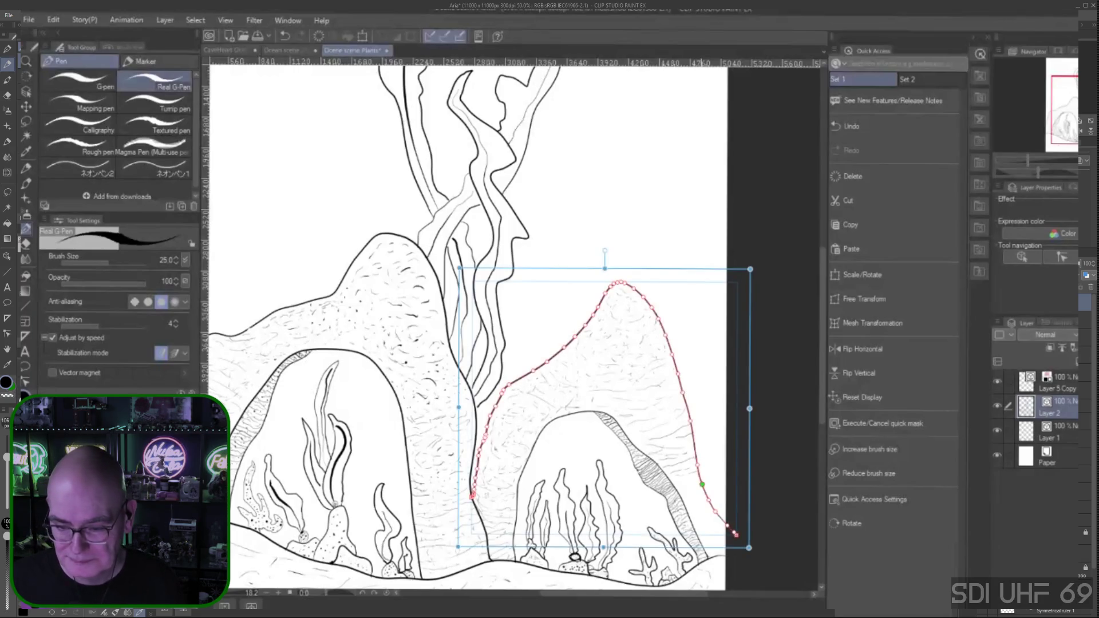
Clear the hill outline selection and switch to the hard eraser
ctrl+click(731, 483)
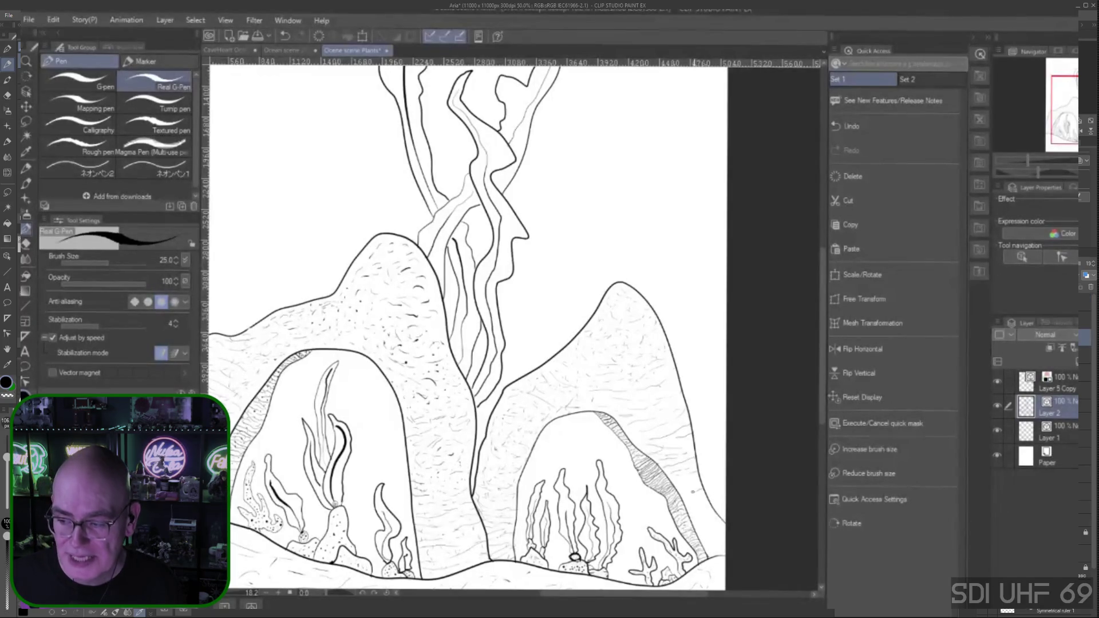
key(ctrl)
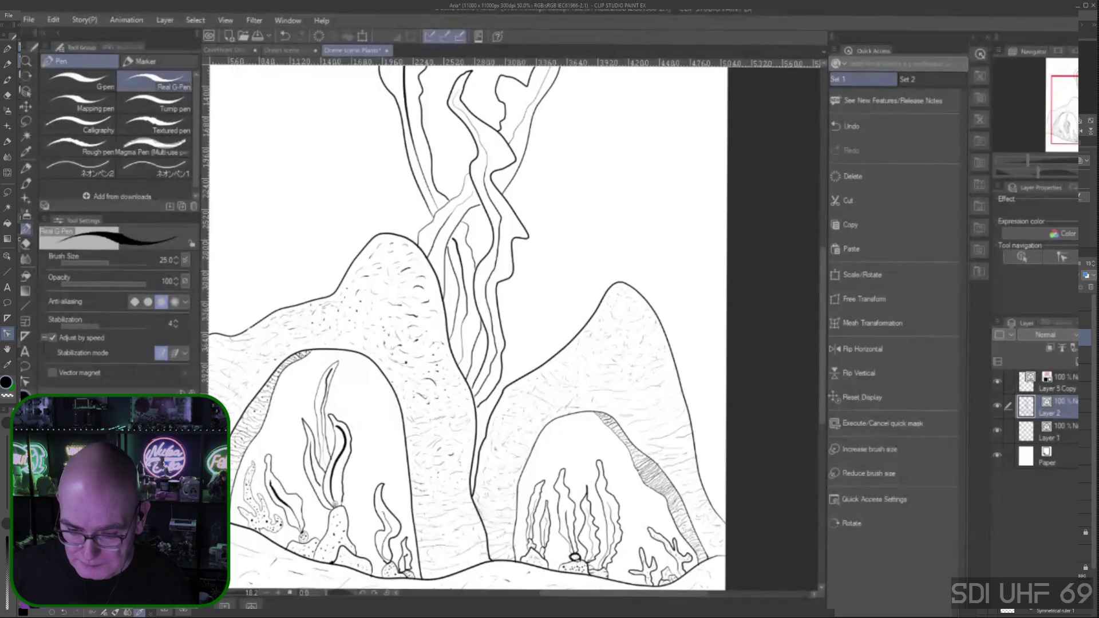
key(e)
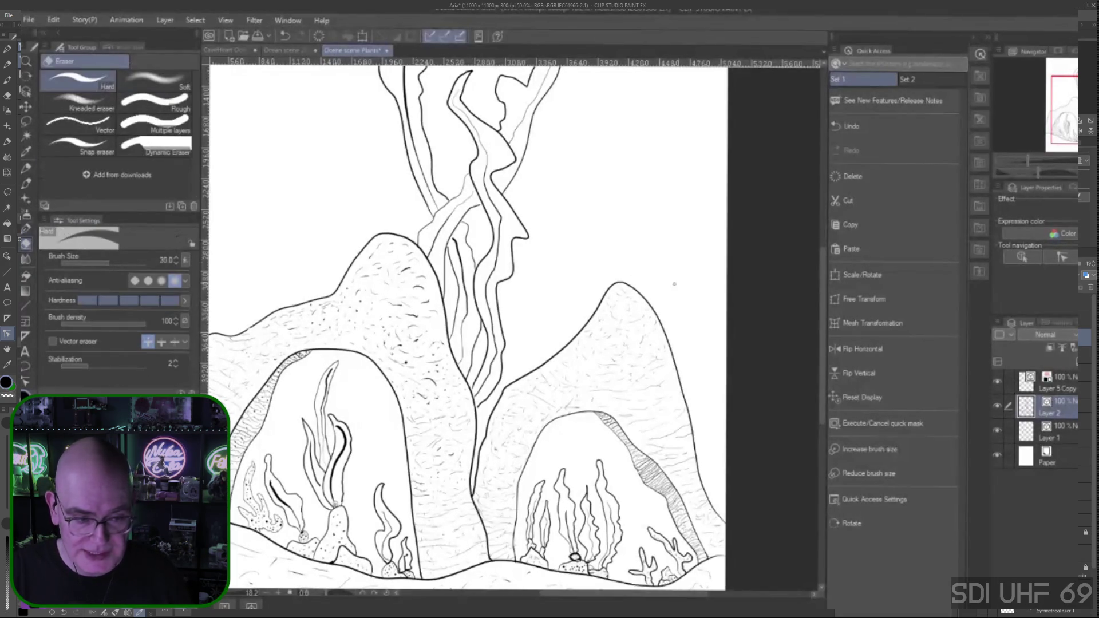
scroll(738, 309, up, 4)
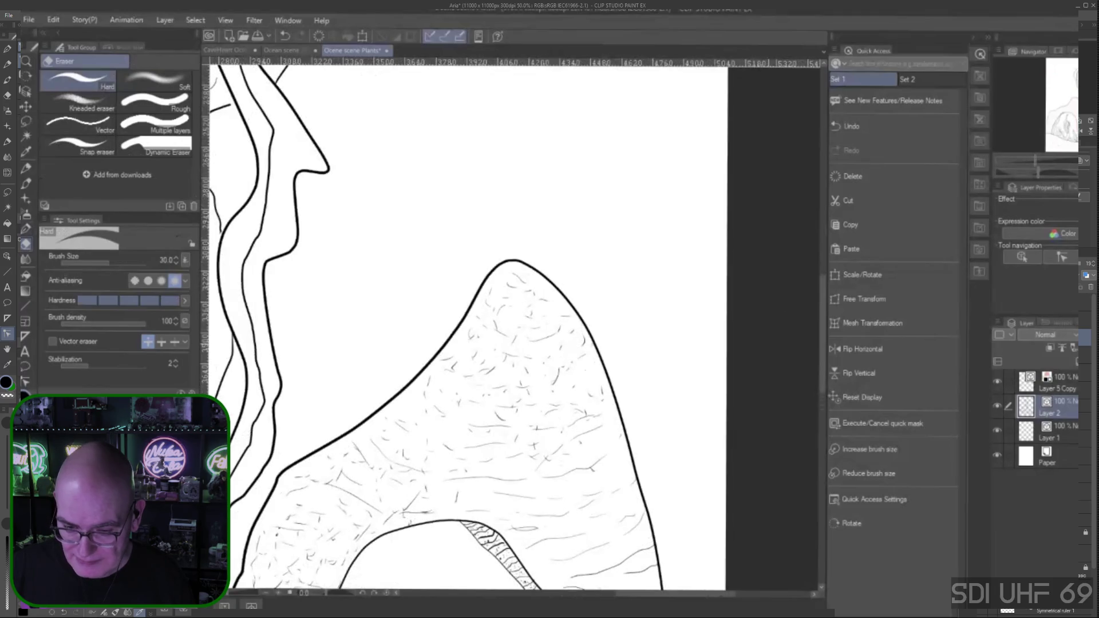
scroll(647, 336, down, 5)
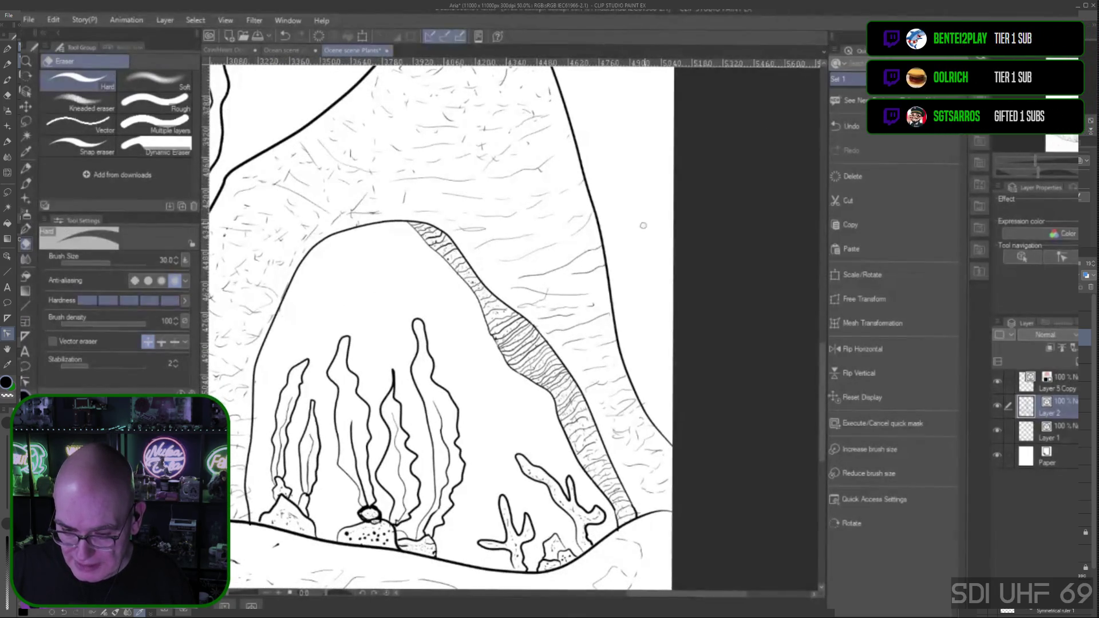
scroll(647, 336, up, 1)
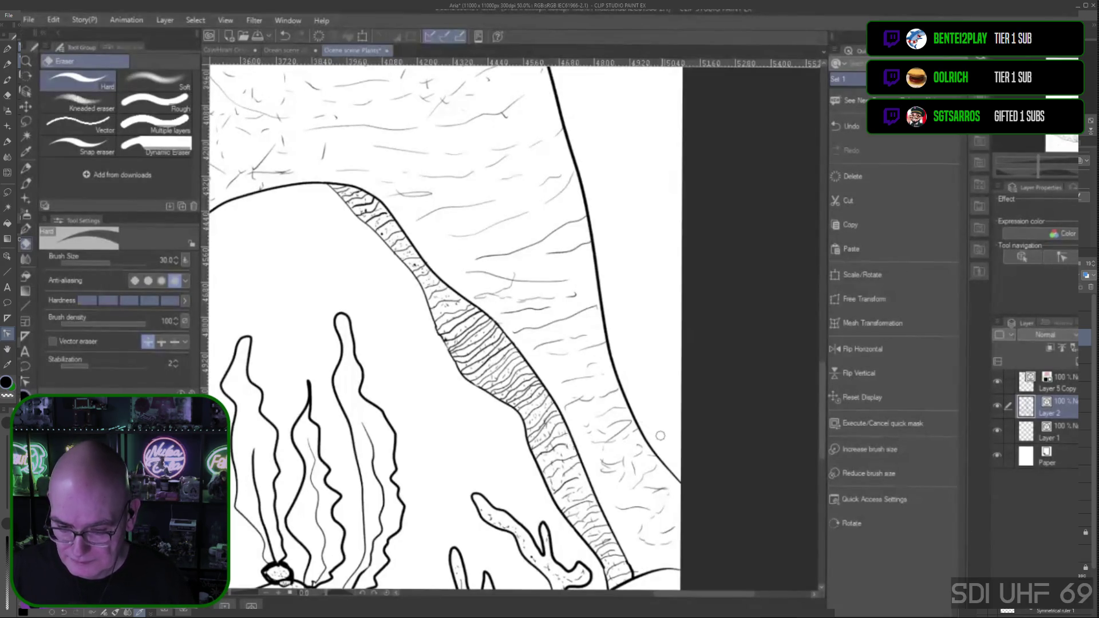
scroll(658, 437, down, 1)
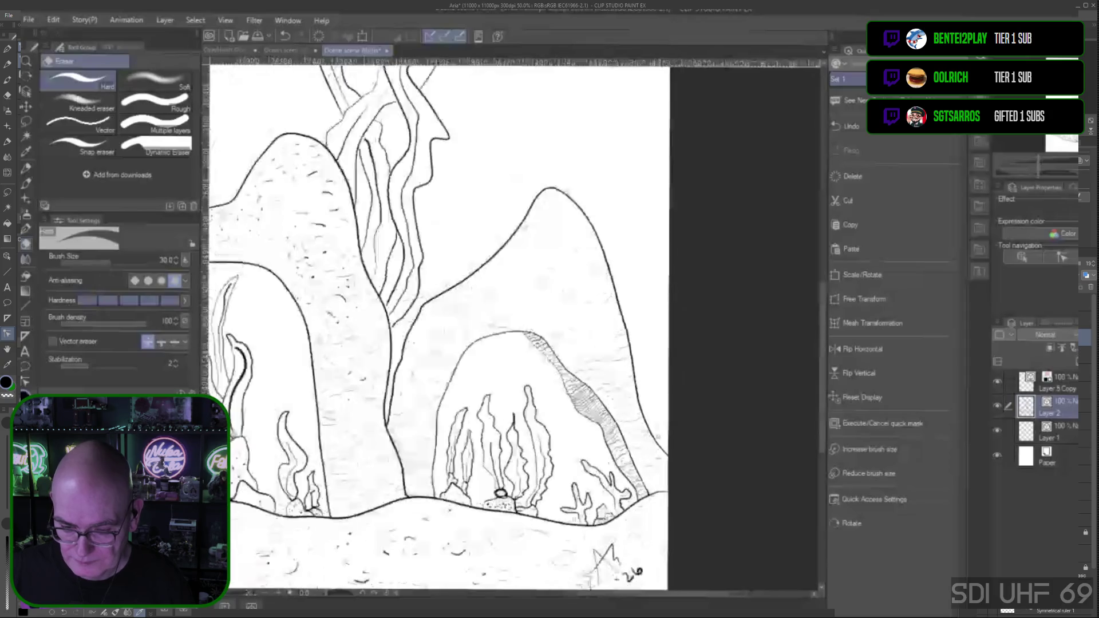
scroll(658, 436, down, 1)
scroll(657, 430, down, 1)
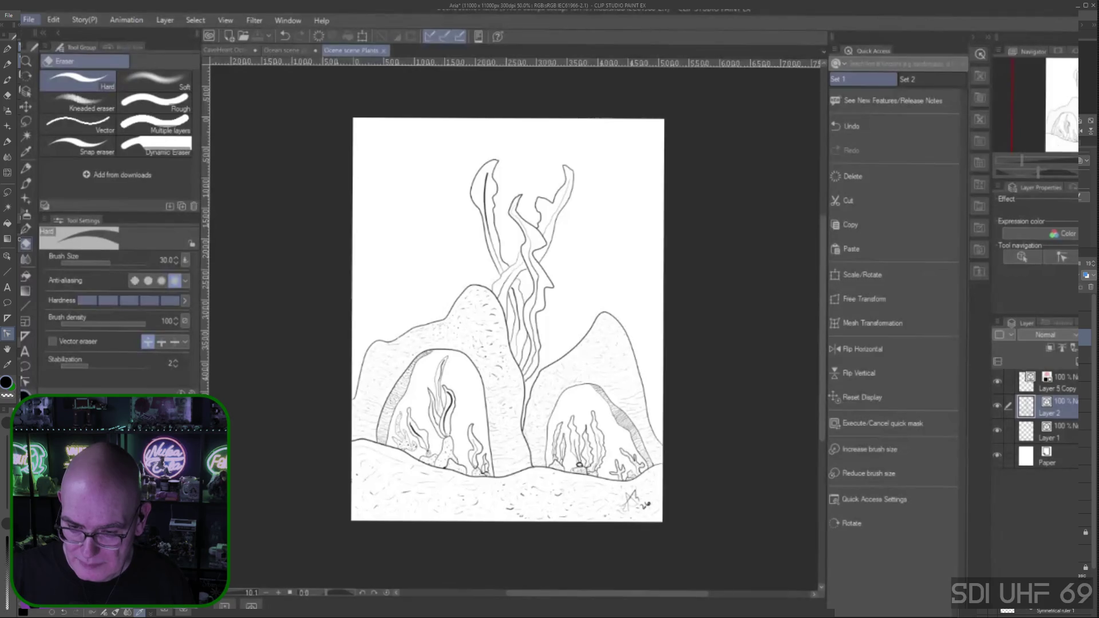
Delete Layer 1 on the blank Illustration canvas and add a new raster layer above Paper
key(alt+Tab)
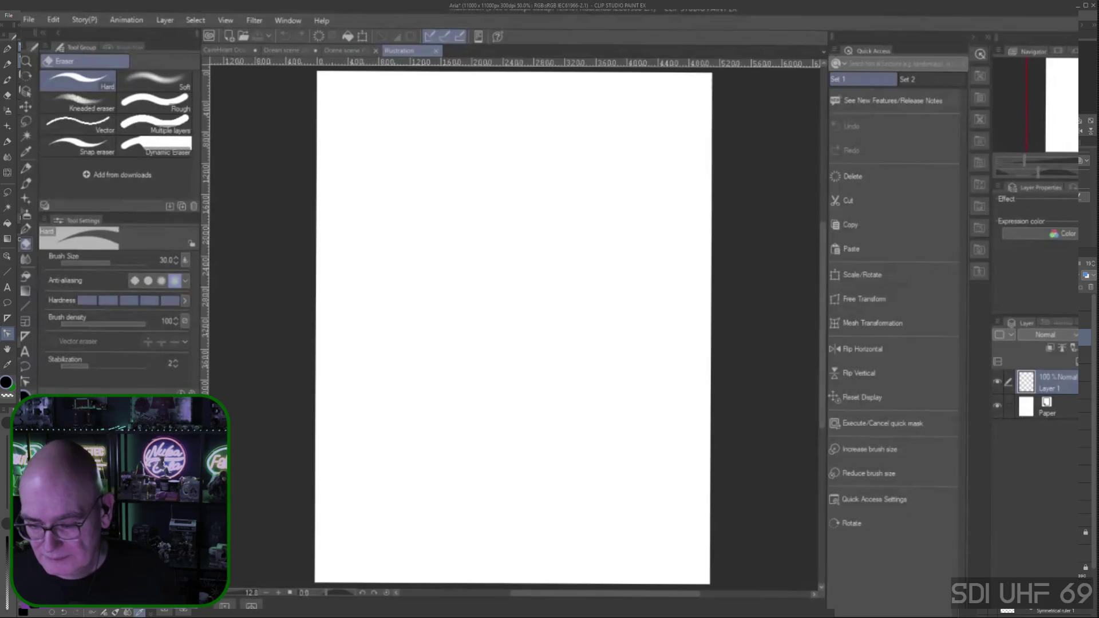
key(Delete)
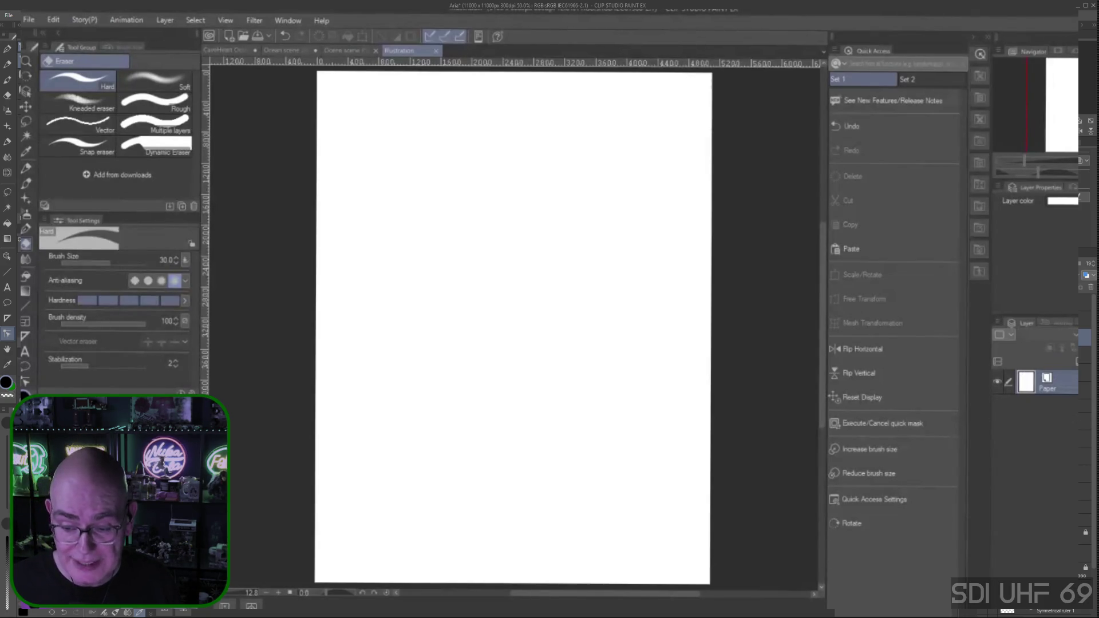
key(ctrl+shift+n)
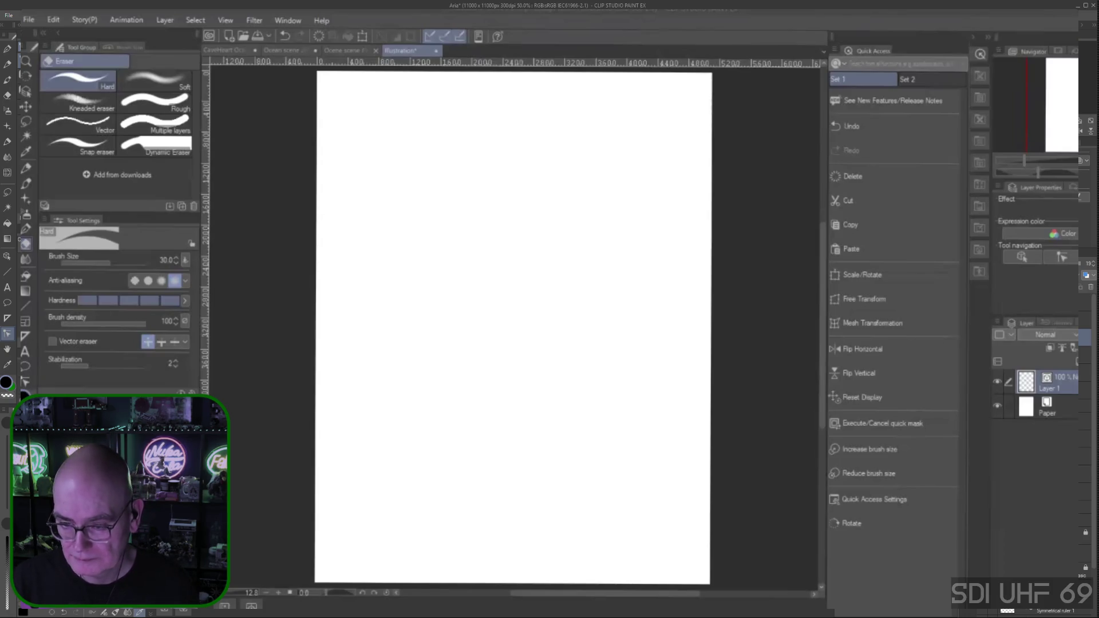
key(space)
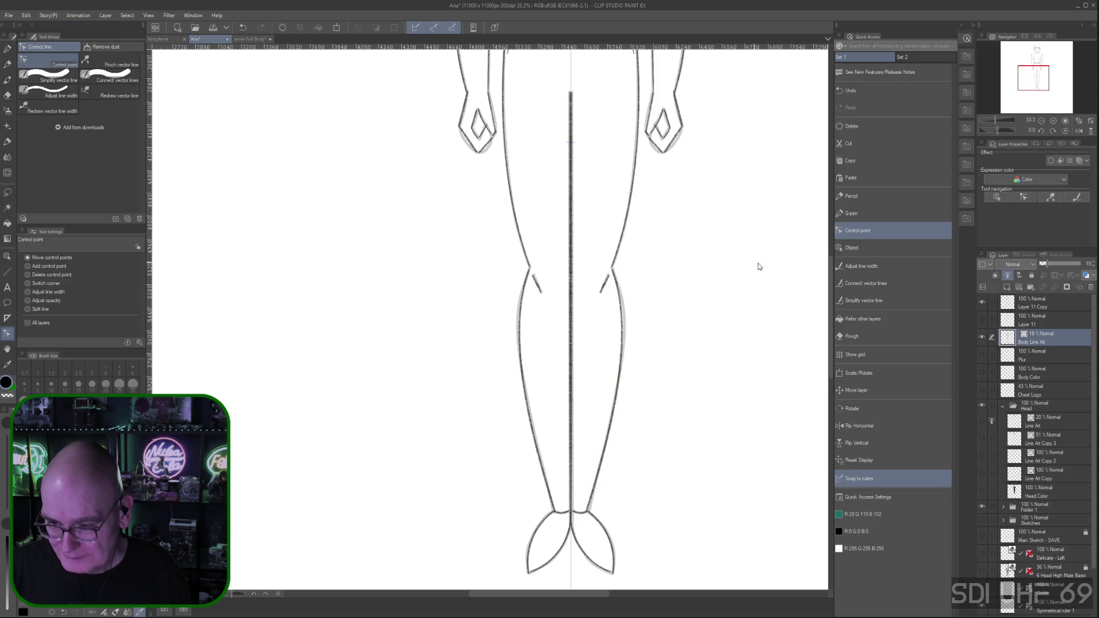
scroll(831, 311, up, 5)
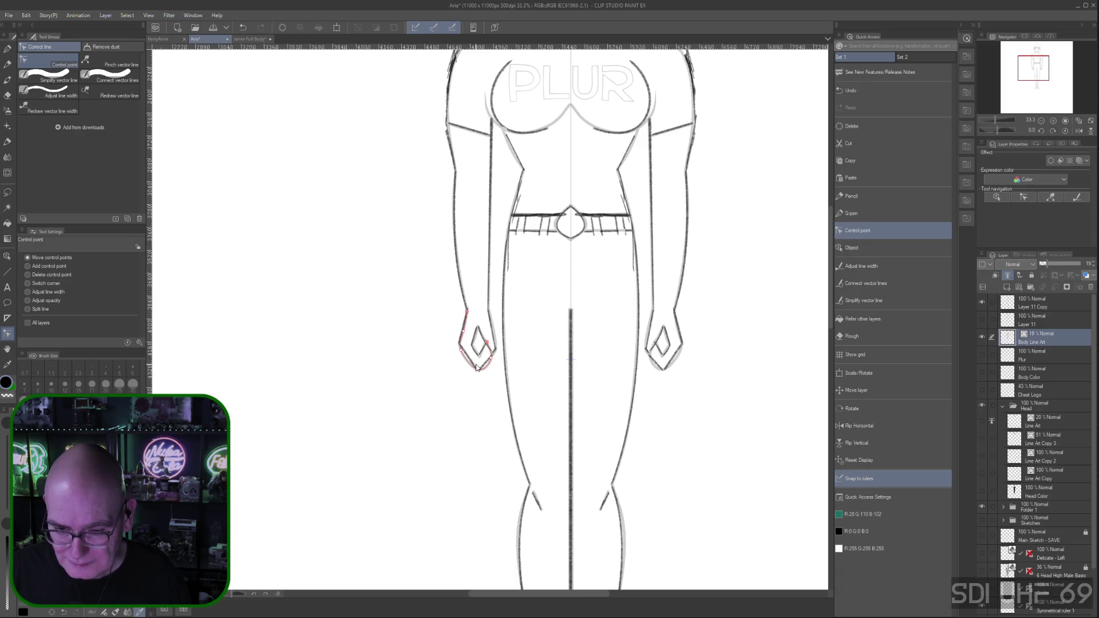
click(28, 283)
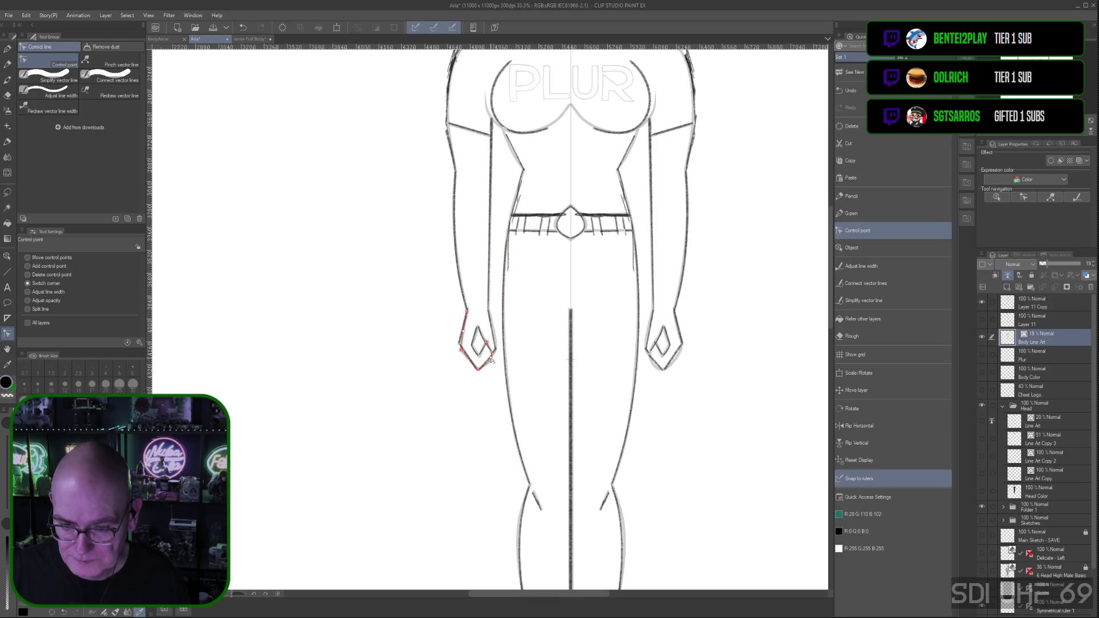
click(28, 259)
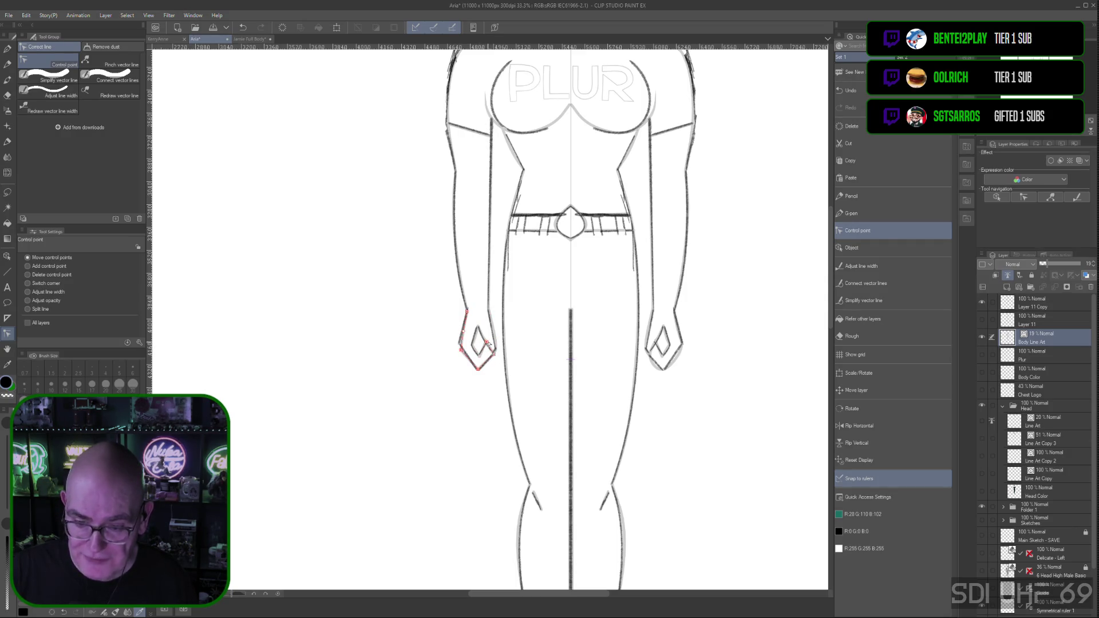
click(483, 342)
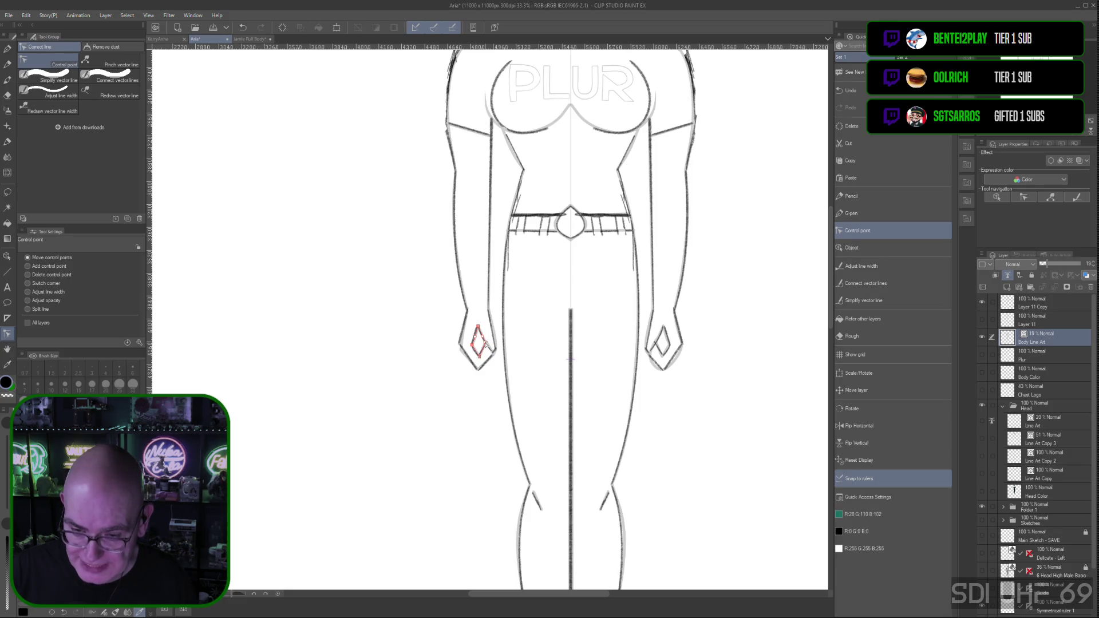
click(458, 346)
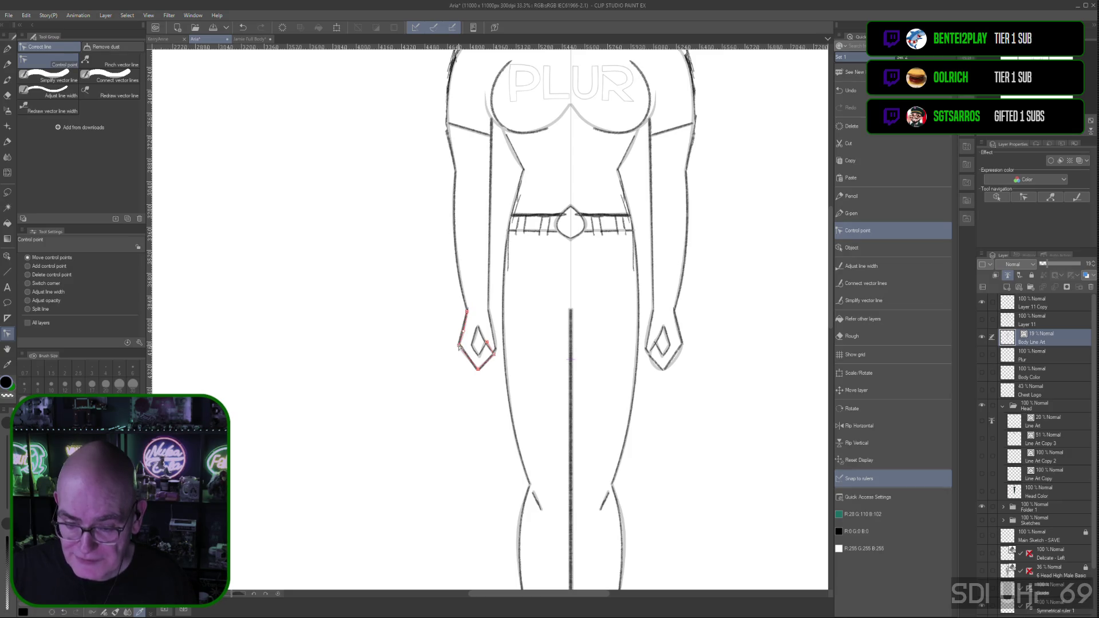
click(495, 342)
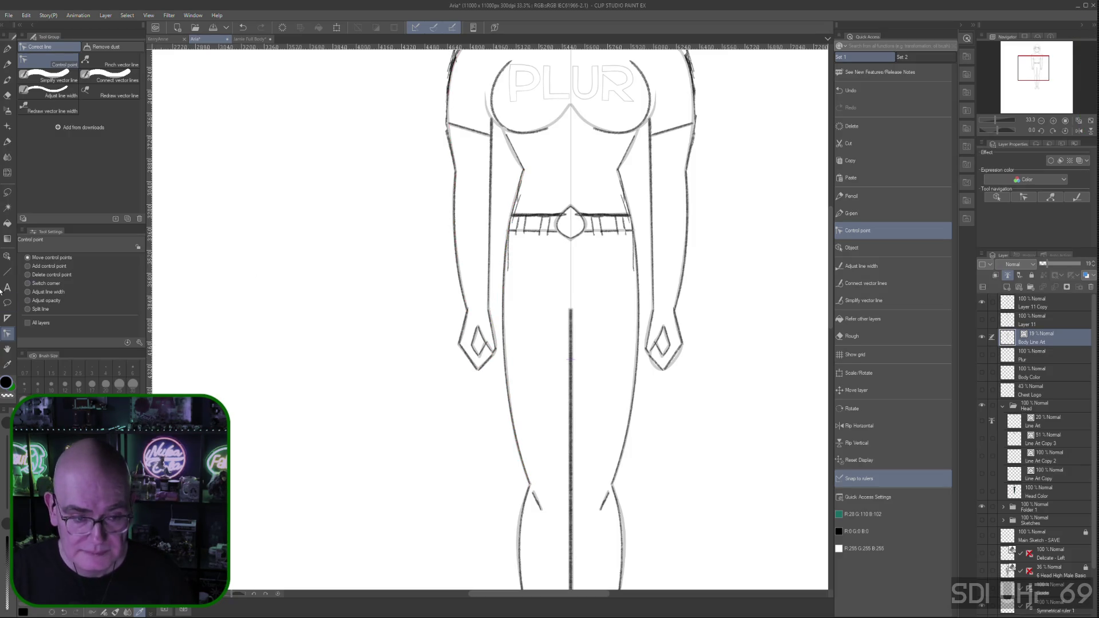
click(29, 283)
Nudge the lower end of the right wrist line outward with the Control point tool
click(507, 352)
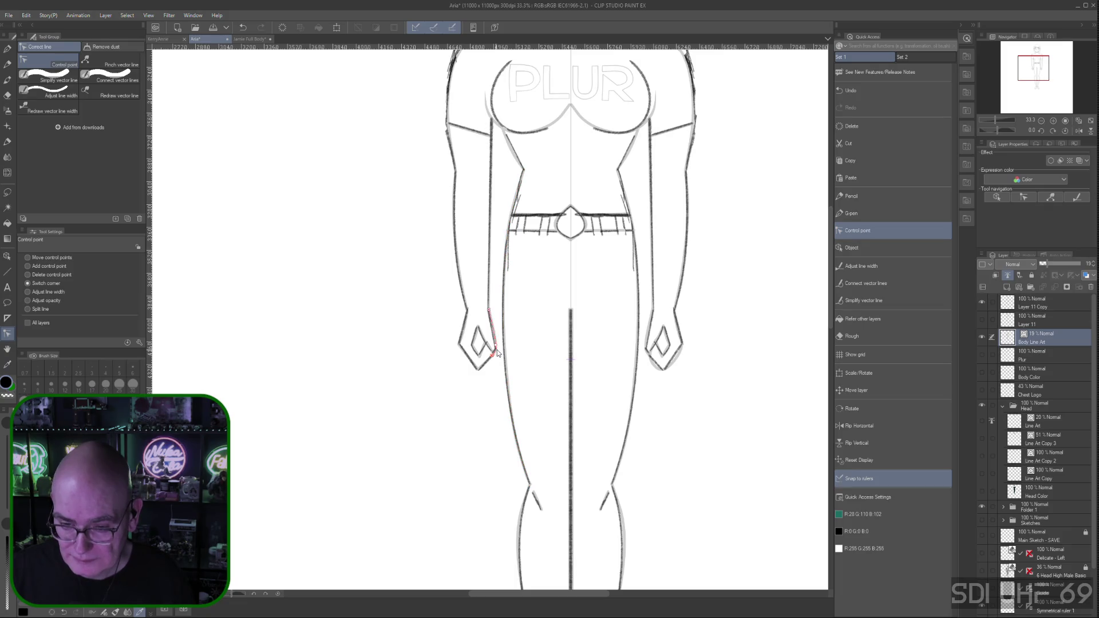
click(29, 258)
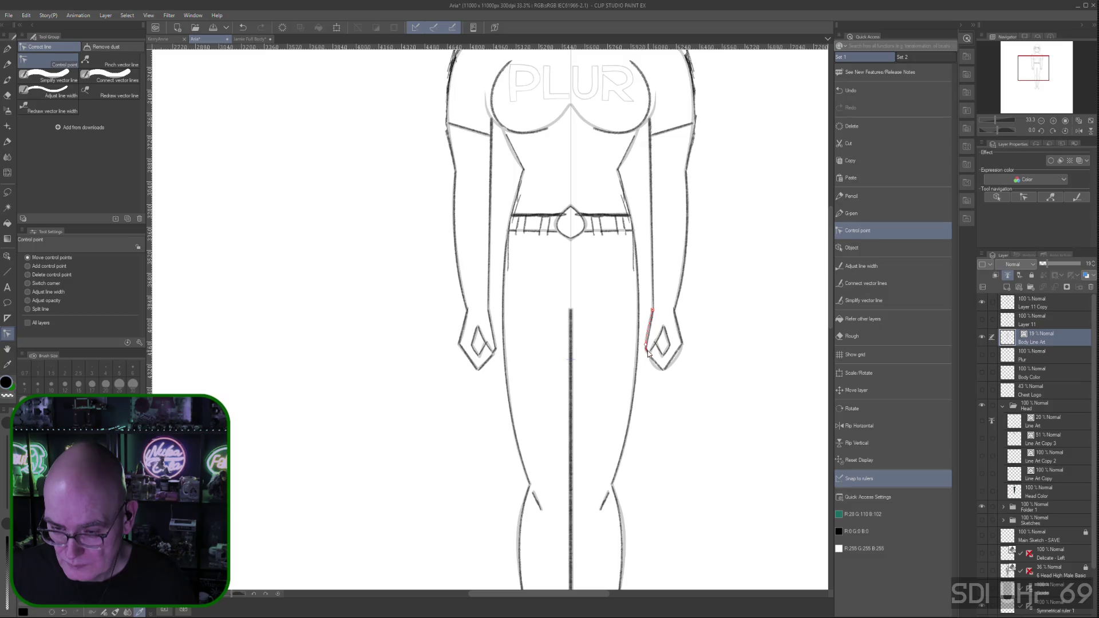
click(28, 283)
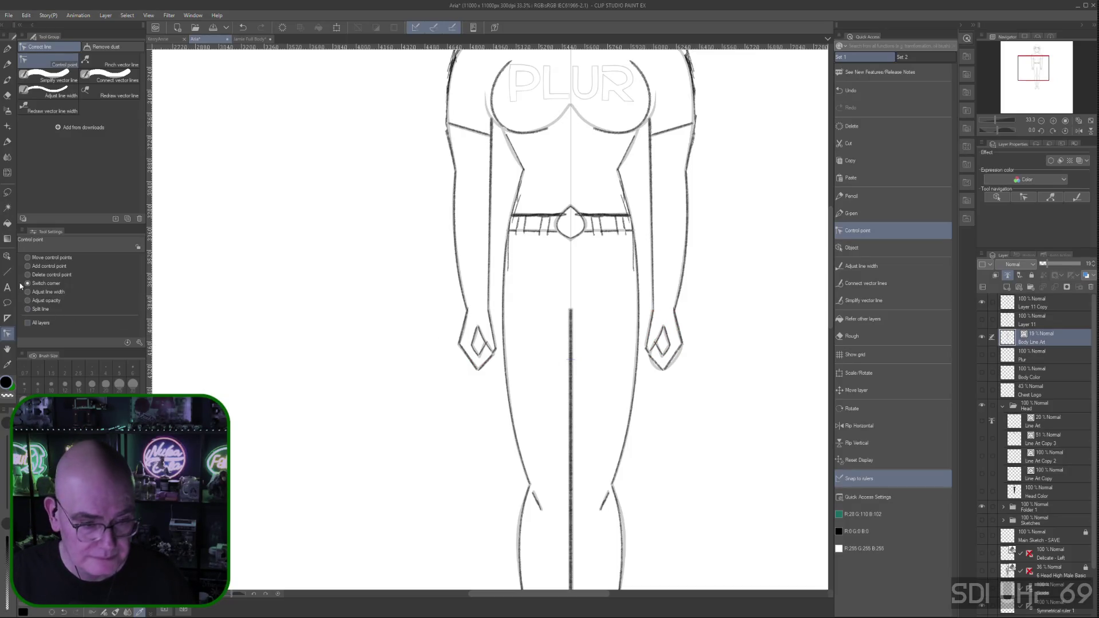
click(28, 257)
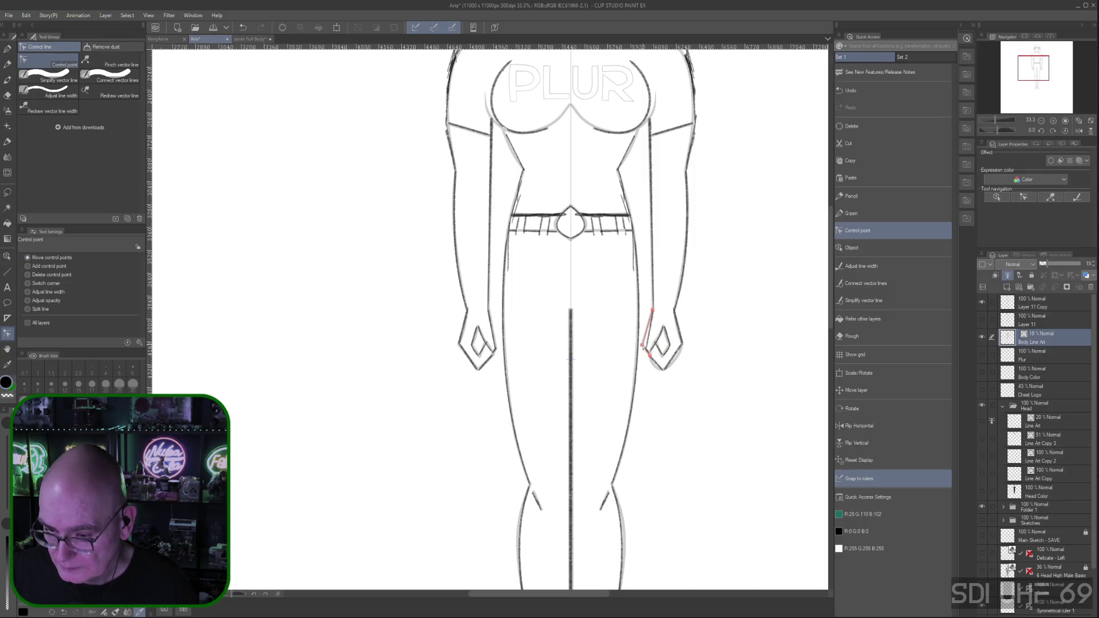
drag(643, 346, 648, 347)
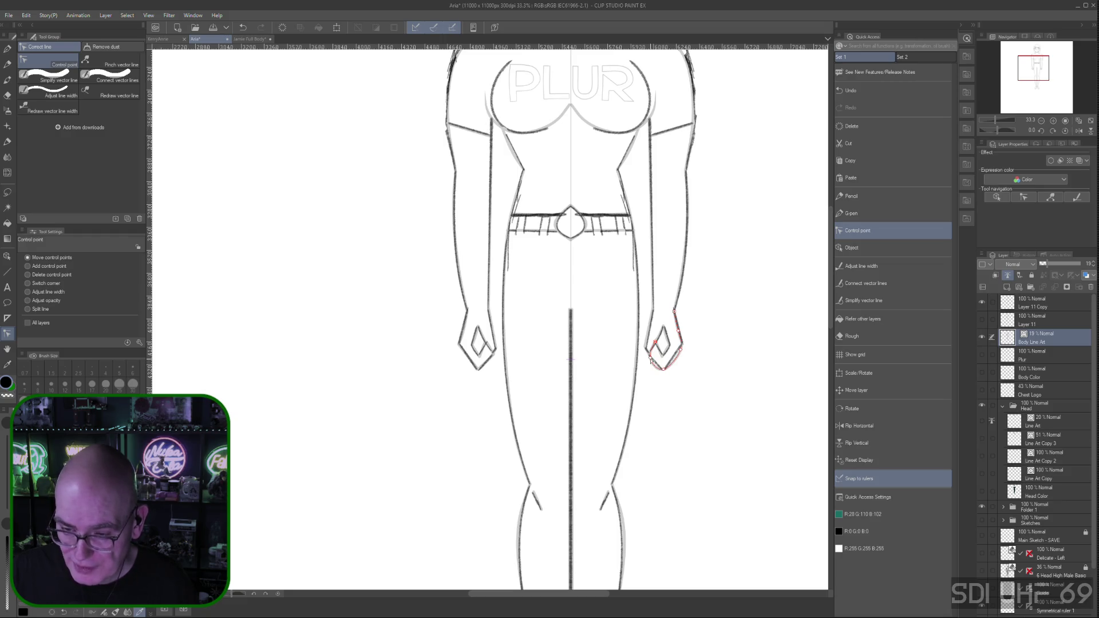
Reshape the bottom of the right hand outline, then return to the G-pen for inking
click(28, 282)
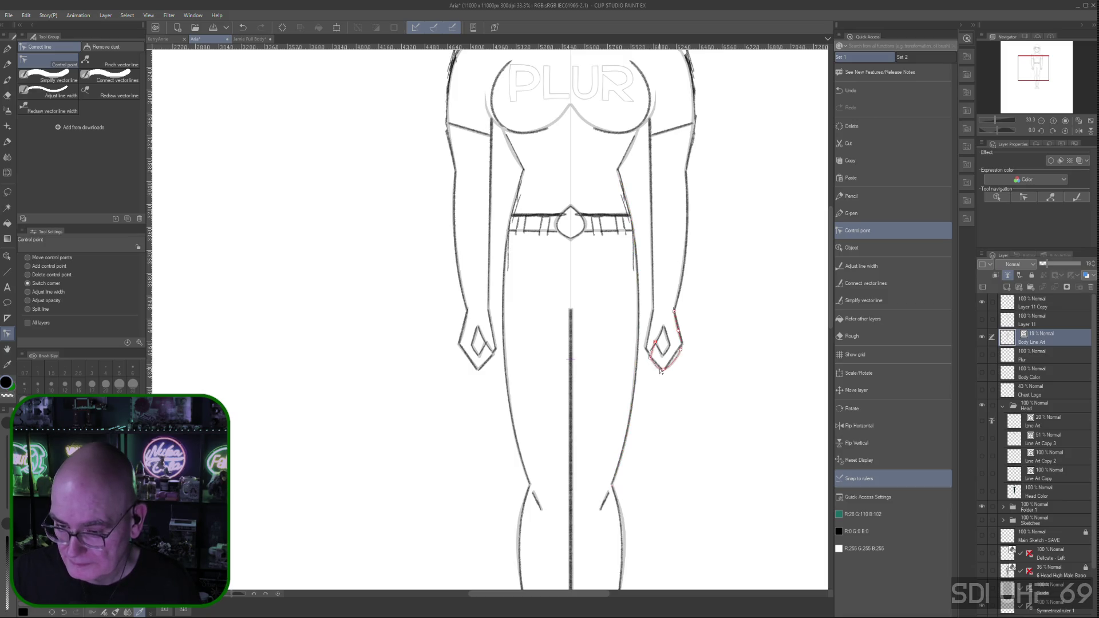
click(28, 258)
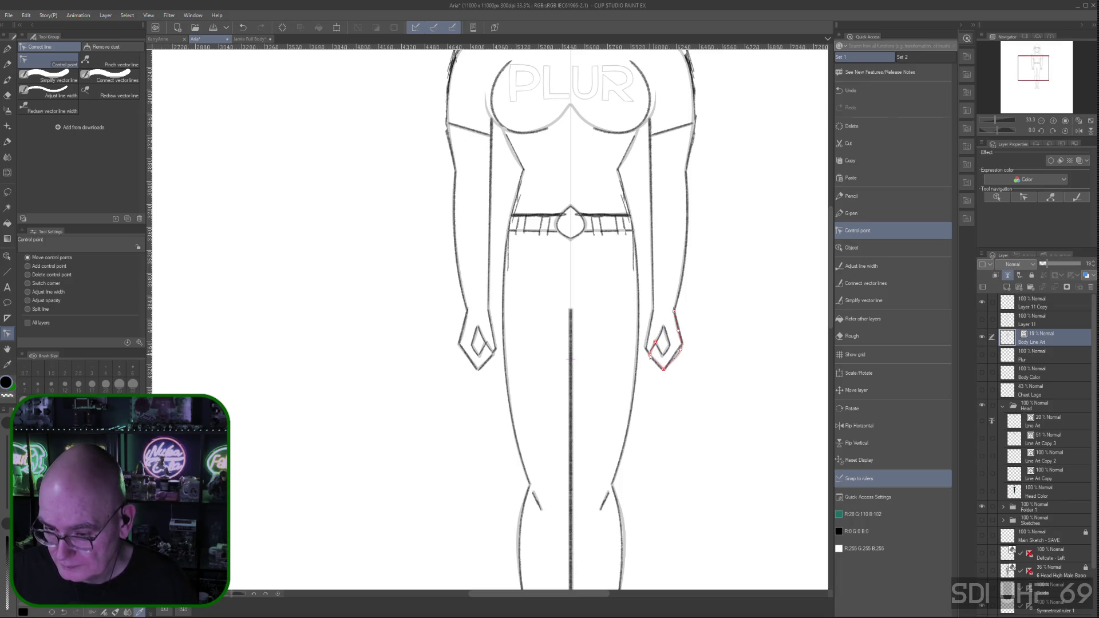
drag(661, 374, 665, 371)
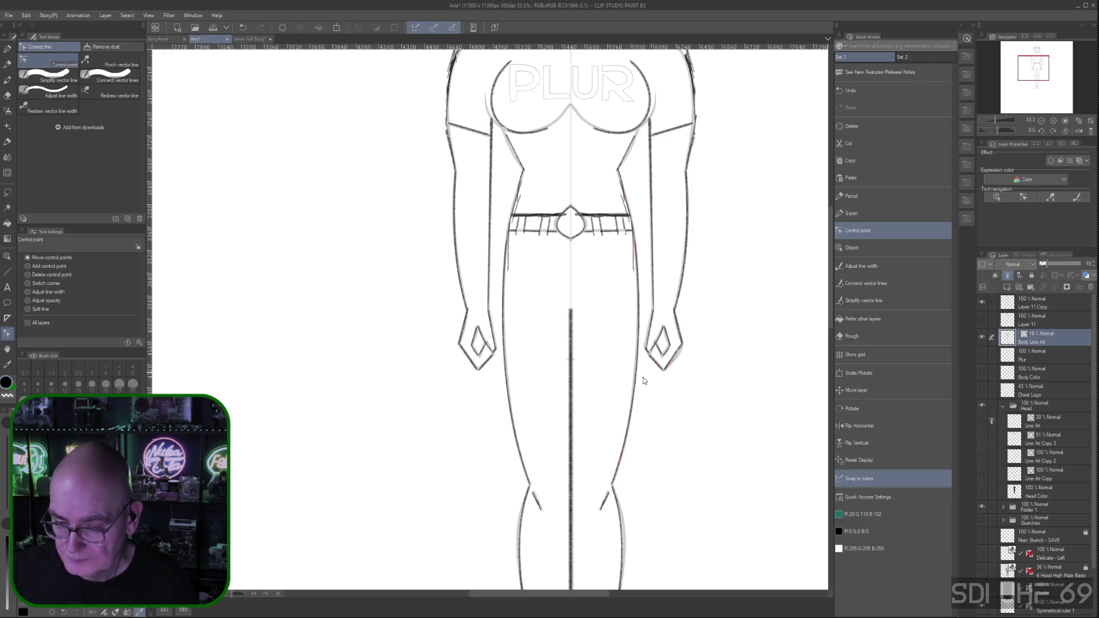
click(30, 283)
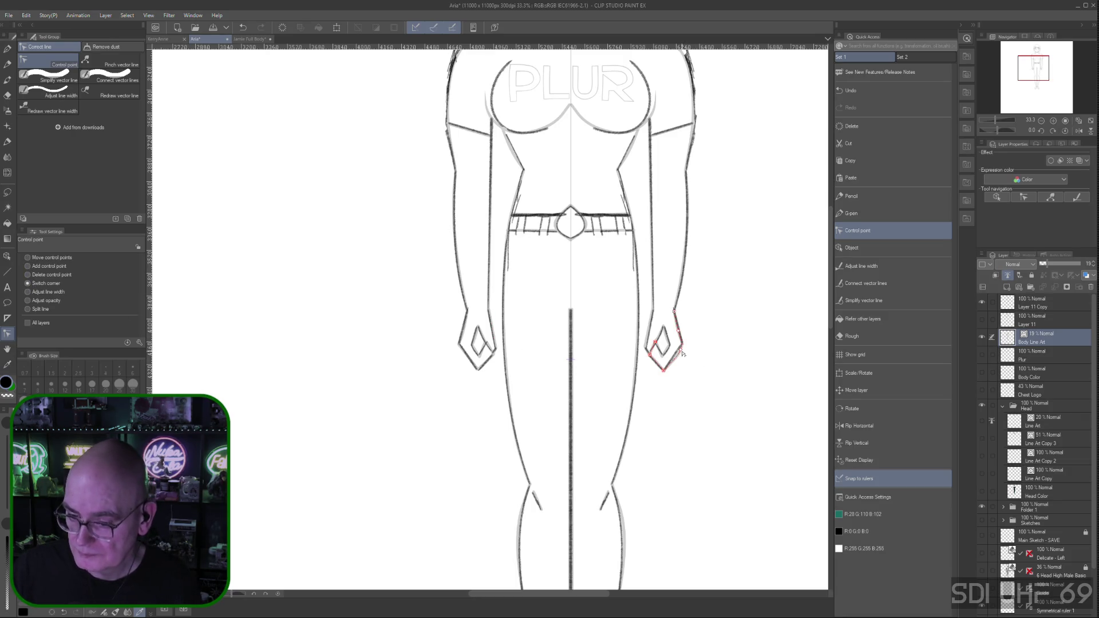
click(29, 259)
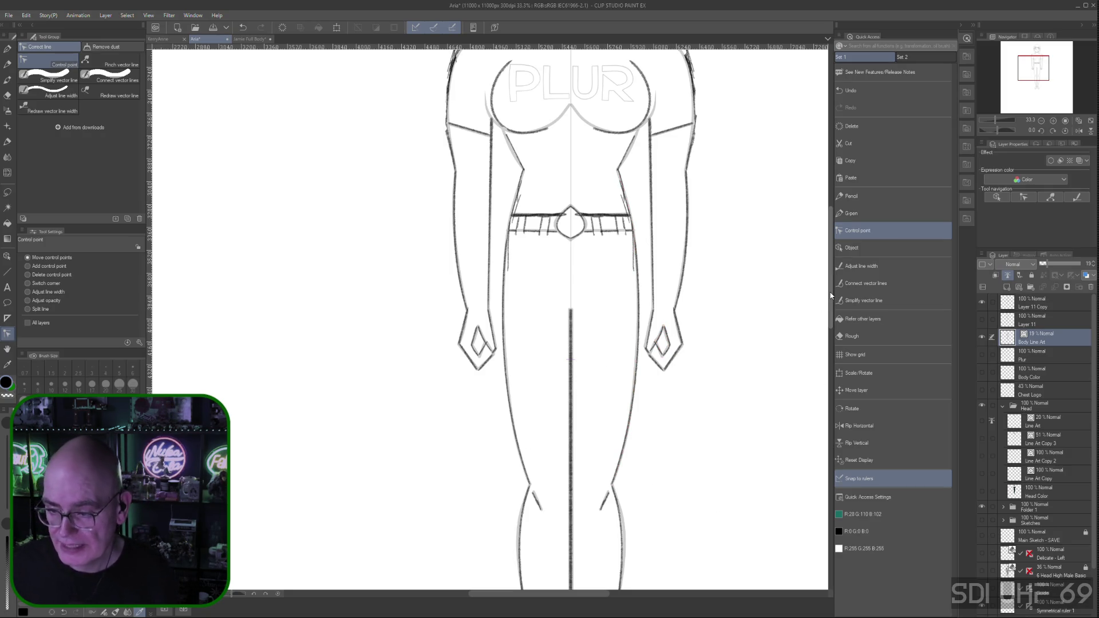
scroll(830, 287, up, 3)
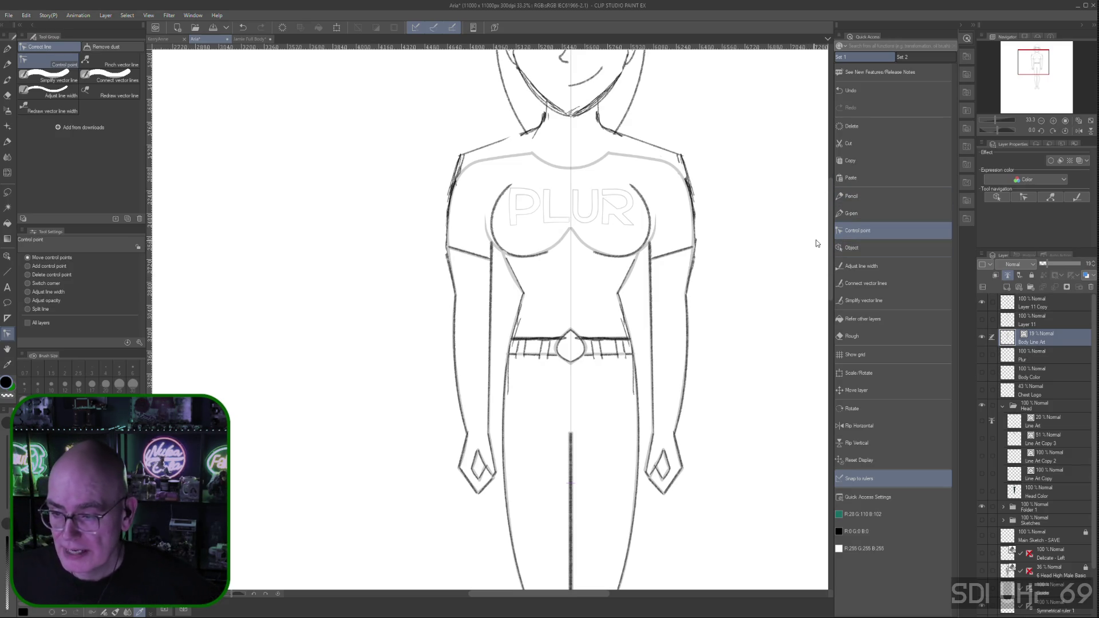
scroll(830, 282, up, 2)
scroll(828, 273, up, 1)
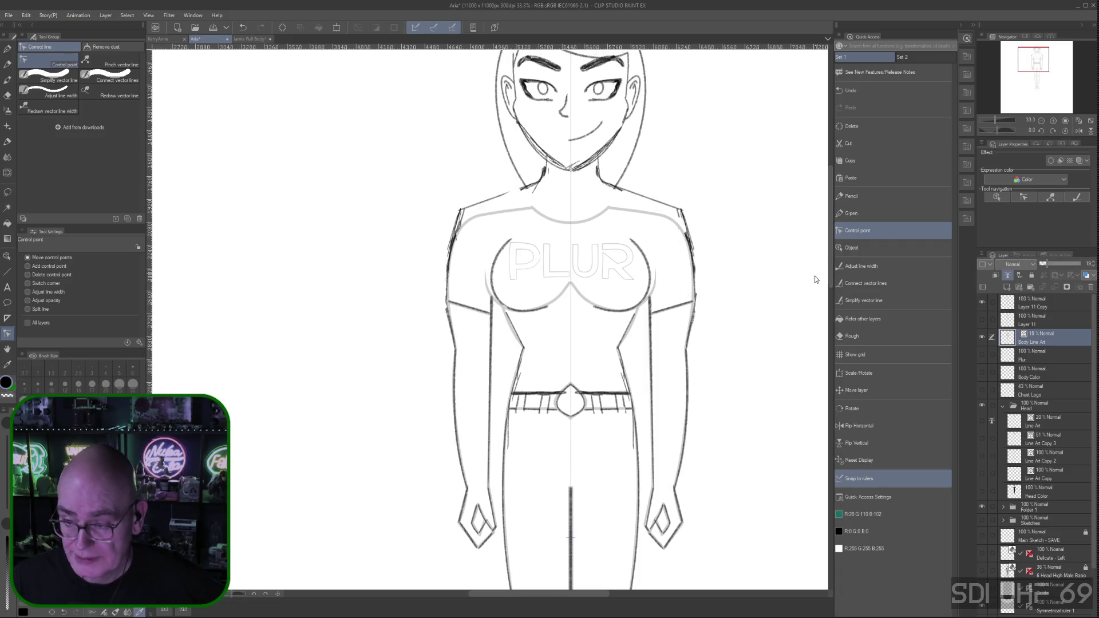
scroll(830, 254, down, 4)
scroll(830, 254, down, 1)
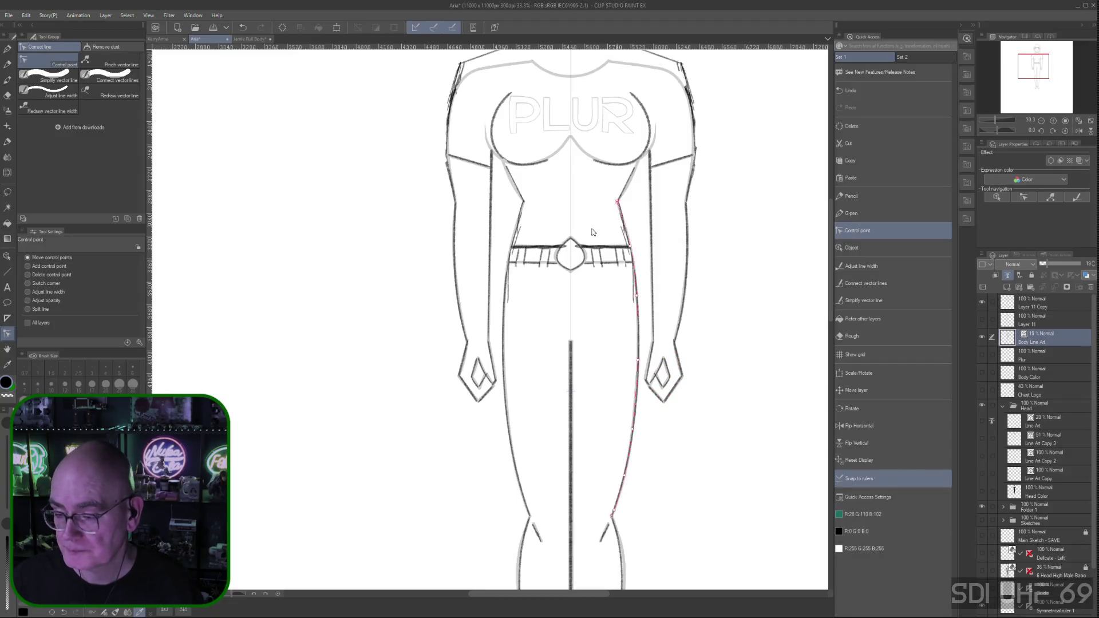
click(854, 214)
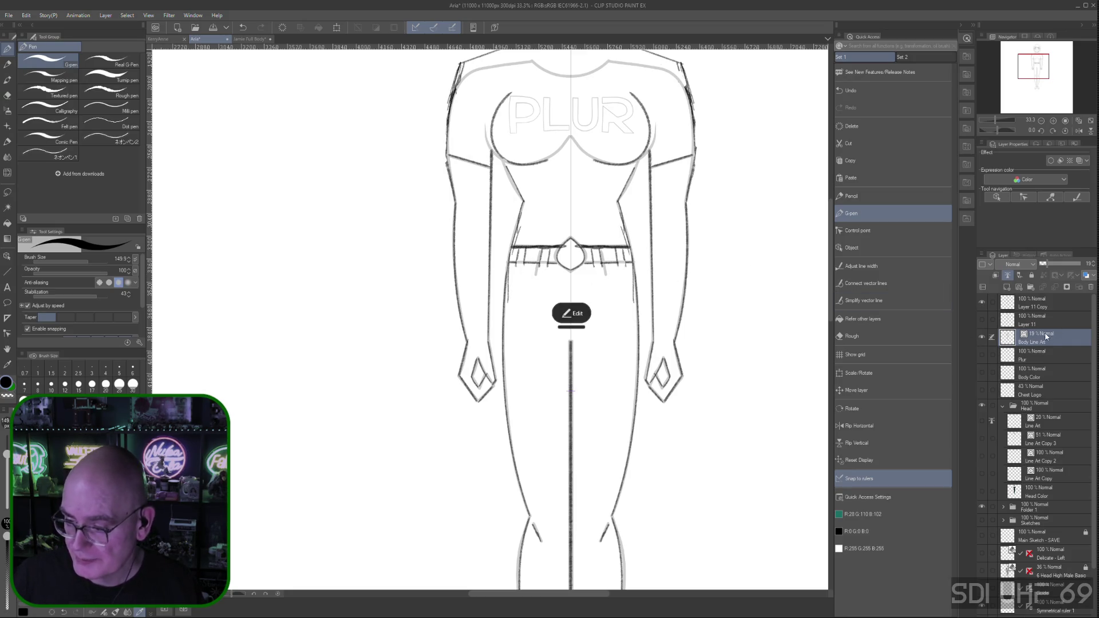
Lower Layer 11 Copy to about 43% opacity and raise Body Line Art to 100%
click(1047, 302)
drag(1080, 263, 1056, 263)
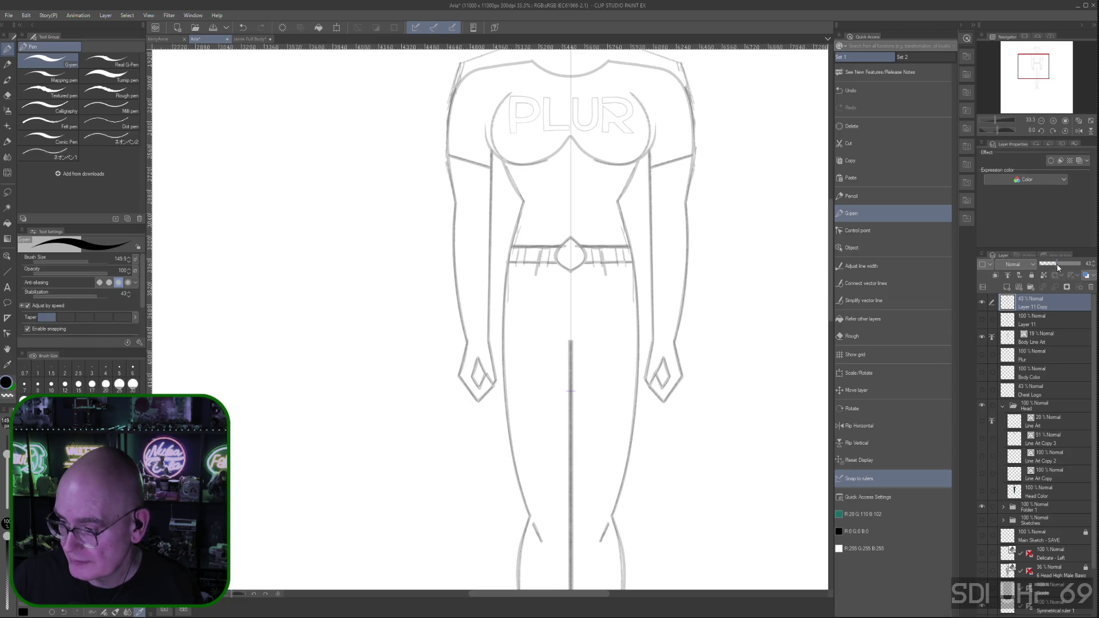
click(1032, 341)
drag(1049, 263, 1088, 266)
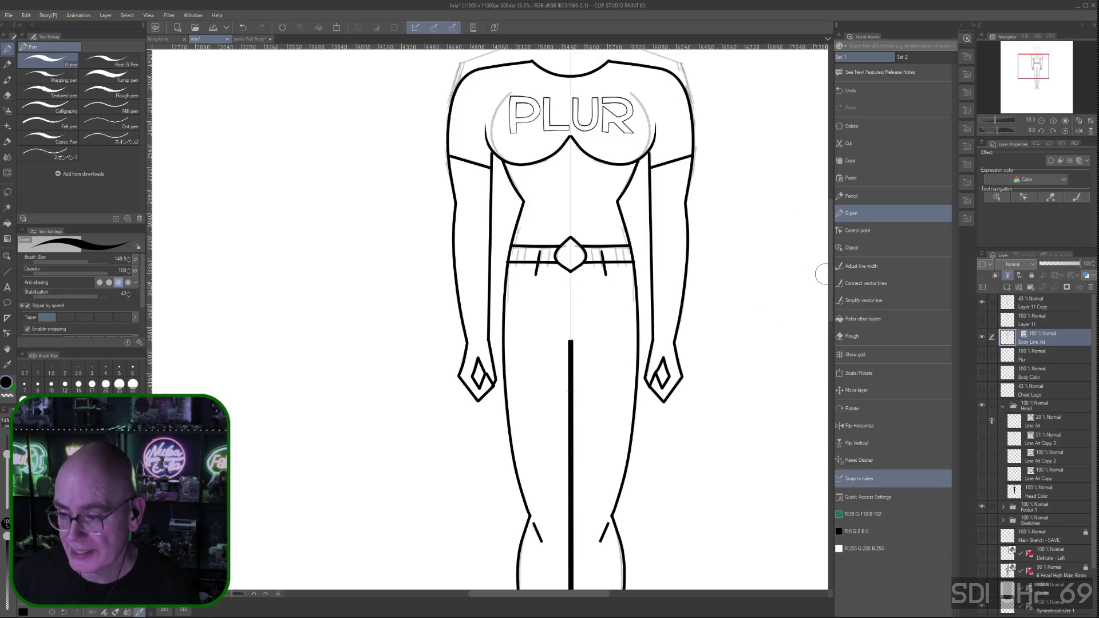
scroll(831, 275, up, 2)
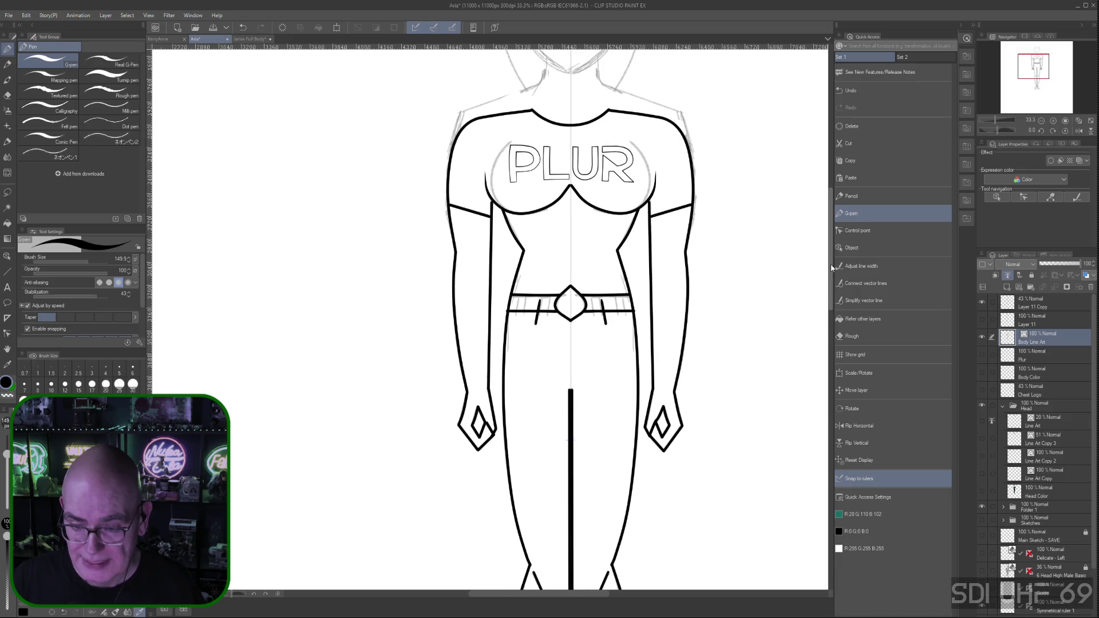
scroll(830, 249, up, 3)
scroll(830, 244, up, 1)
scroll(830, 245, down, 1)
scroll(831, 250, down, 1)
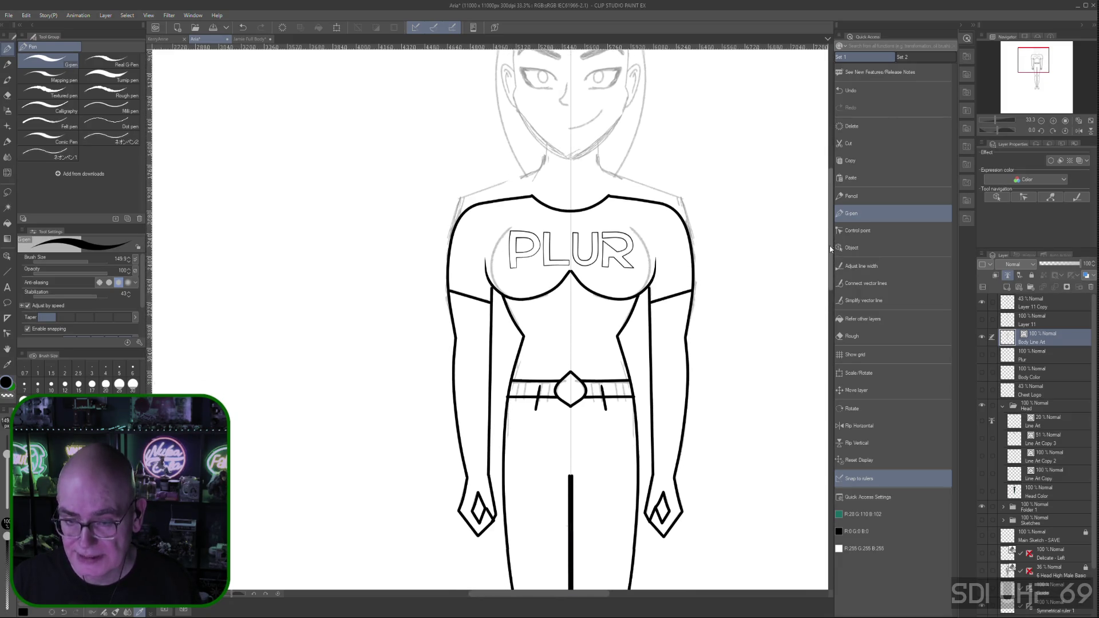
scroll(831, 249, down, 1)
scroll(832, 253, up, 1)
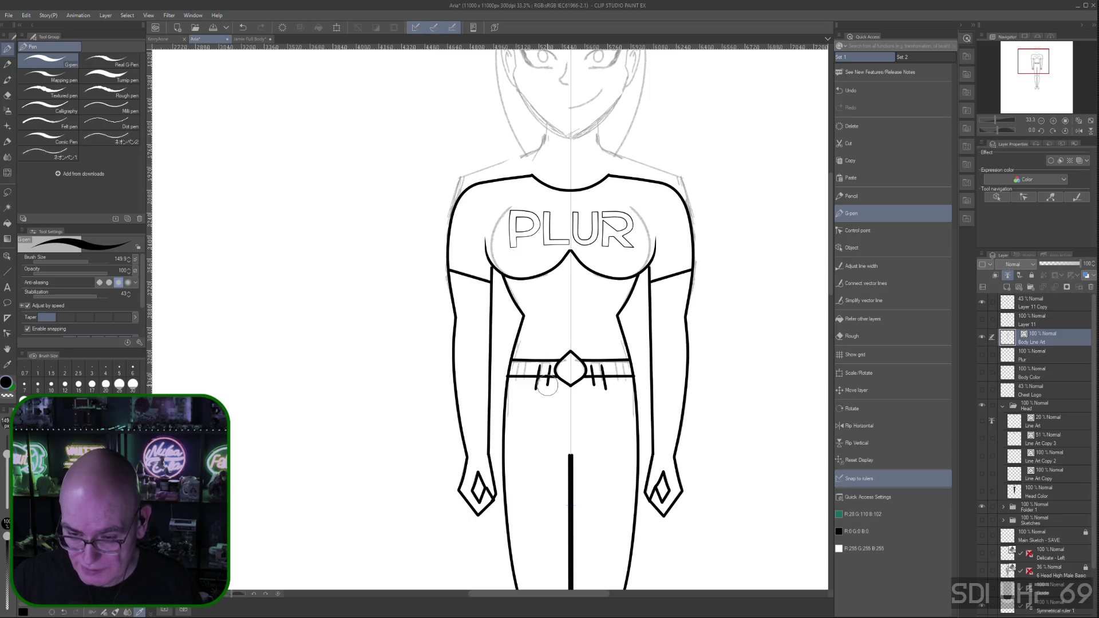
Draw a belt loop on the waistband and a short stroke near the belt
drag(549, 368, 547, 388)
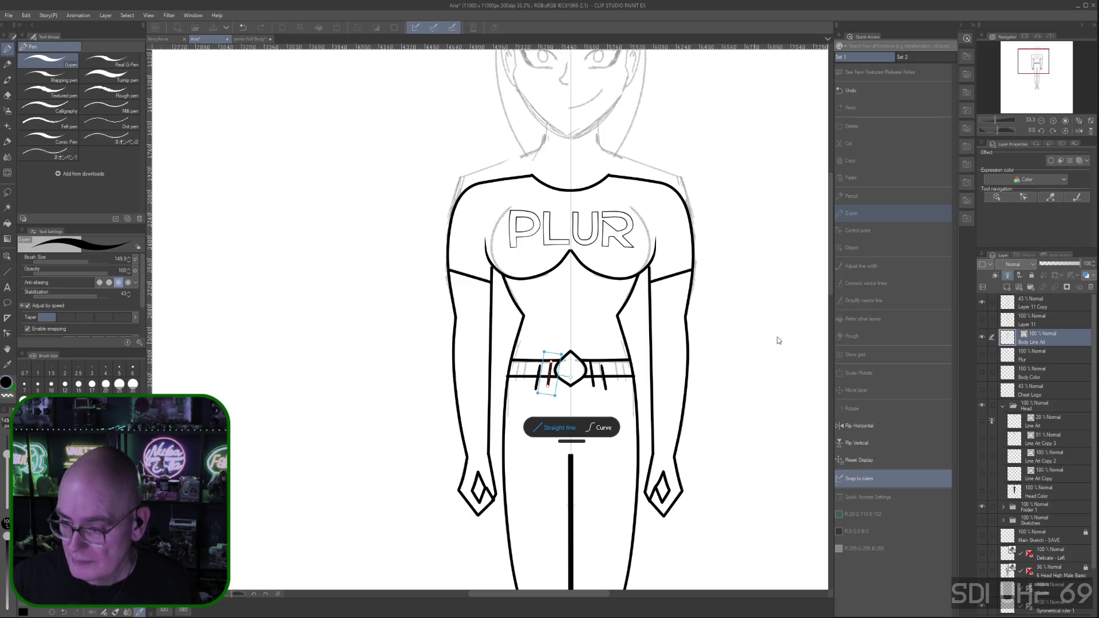
click(1035, 341)
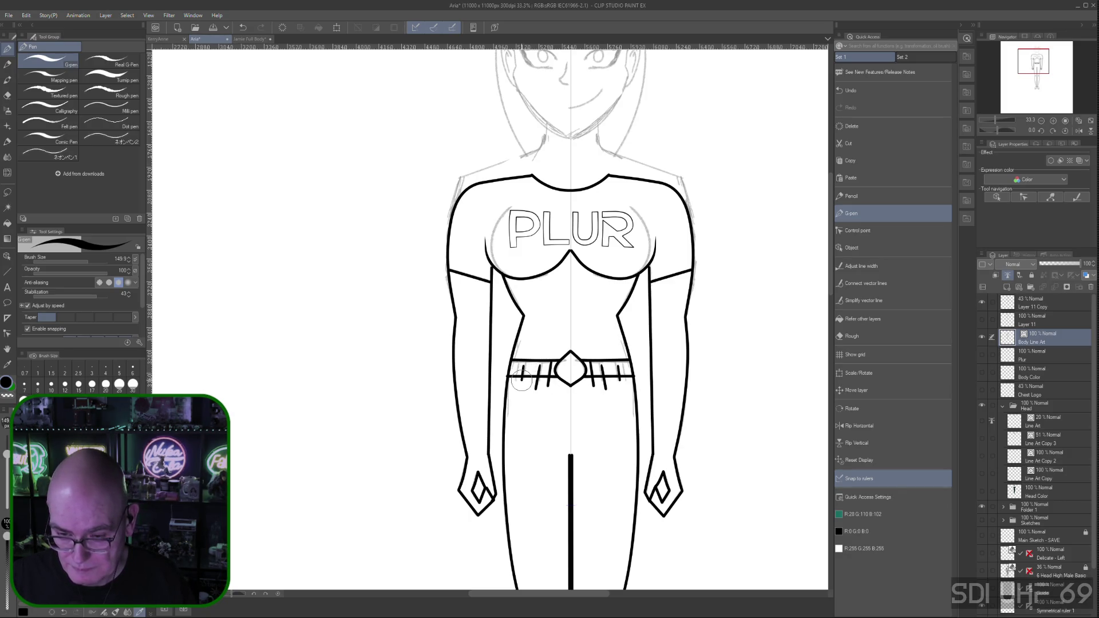
drag(559, 436, 585, 435)
click(574, 423)
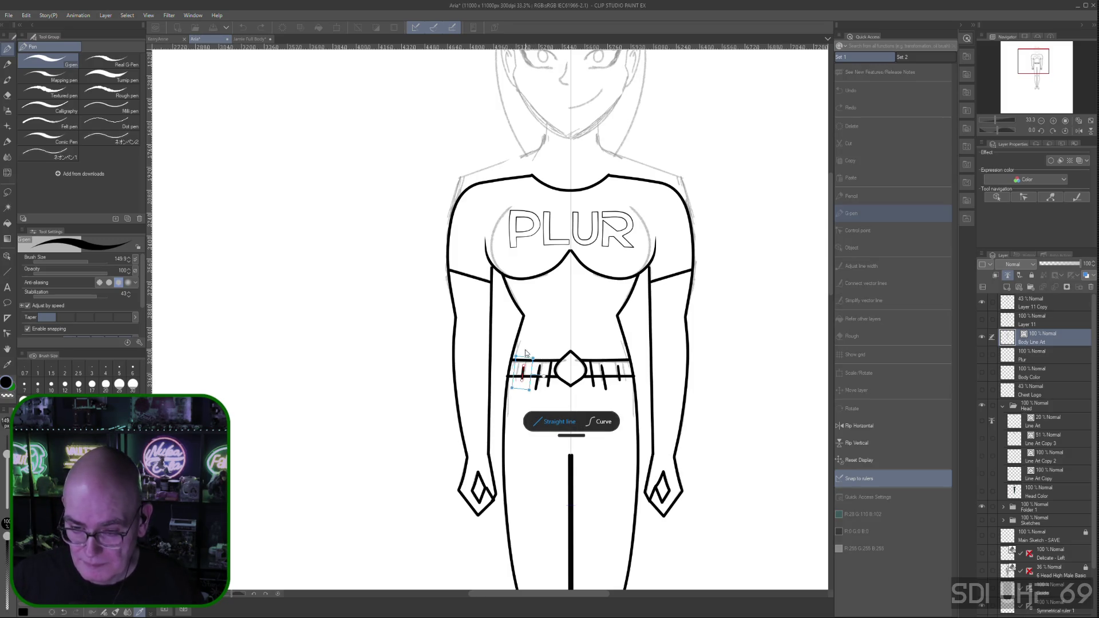
Add belt loop strokes at the waistband's left end, dismissing the shape popups
drag(524, 355, 529, 388)
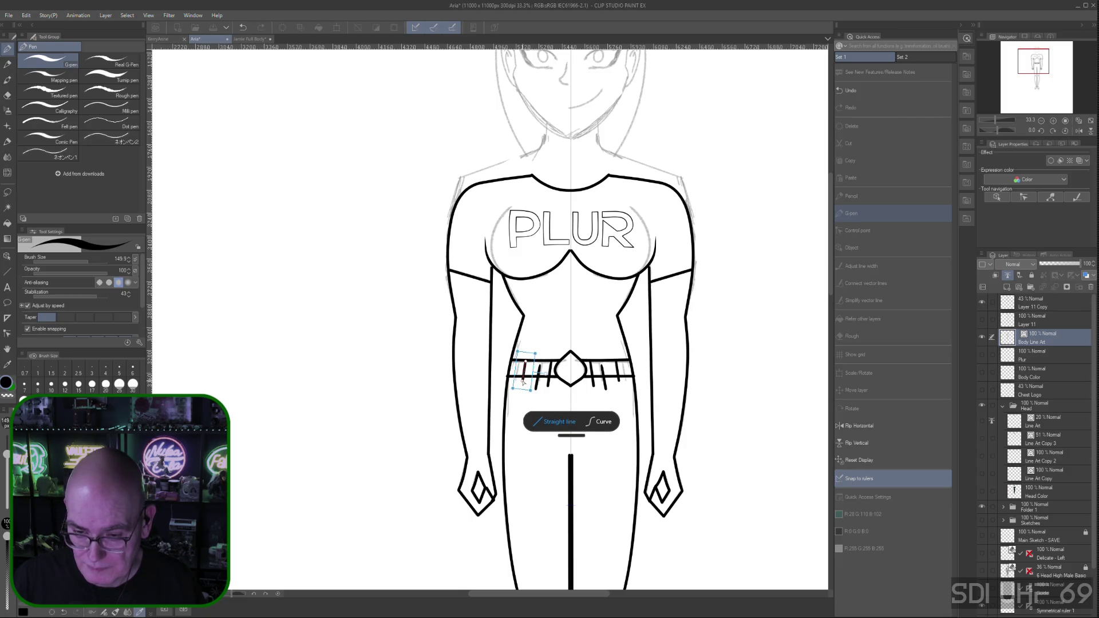
click(1043, 353)
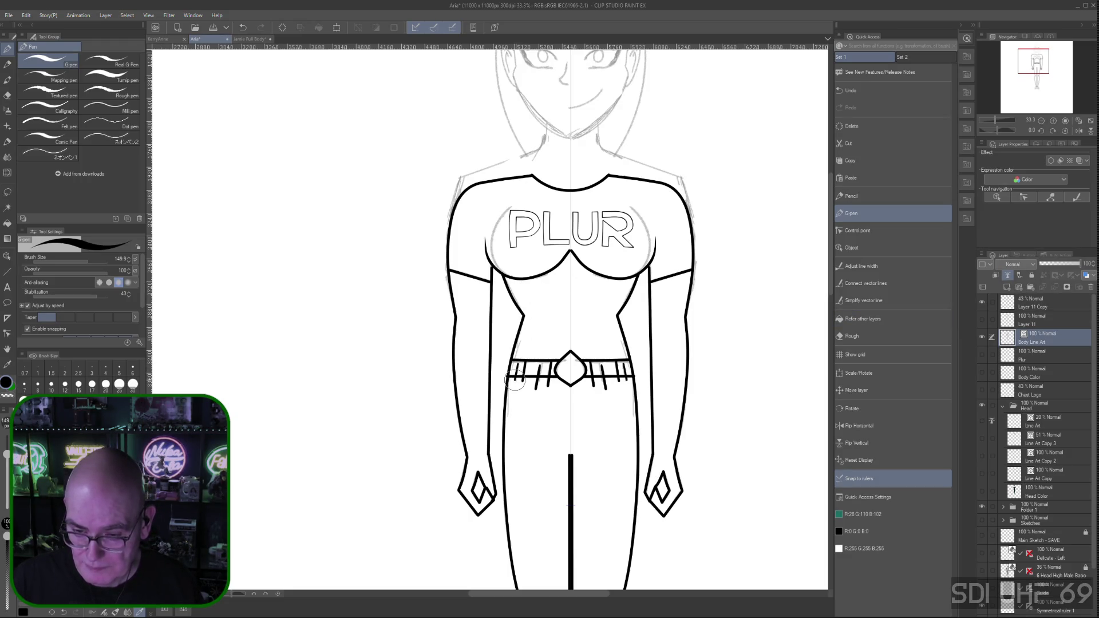
drag(514, 384, 518, 363)
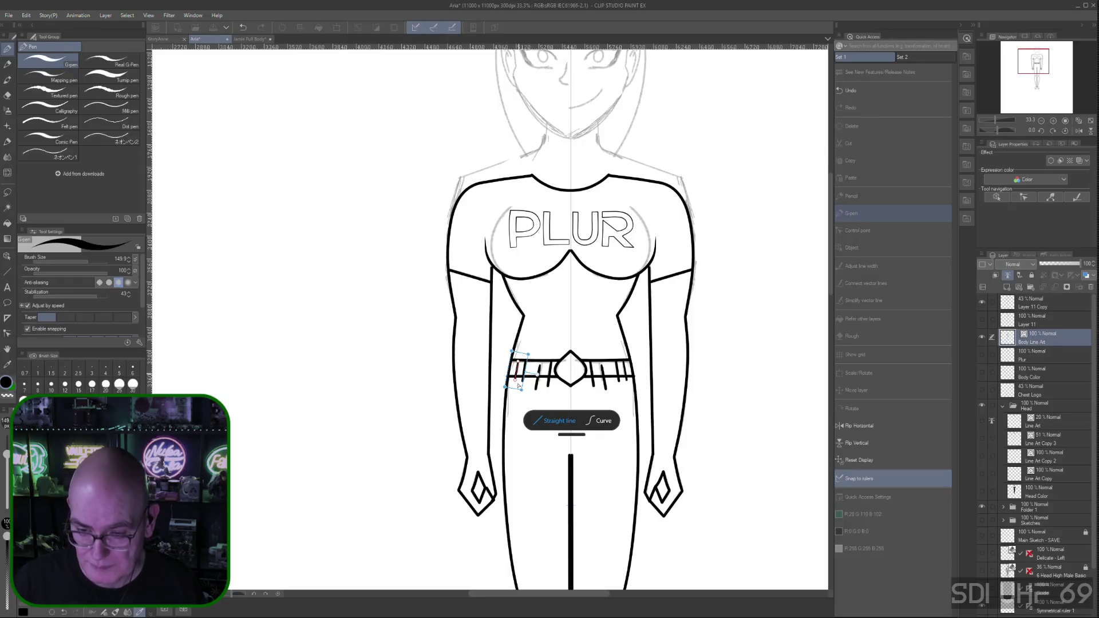
click(1048, 375)
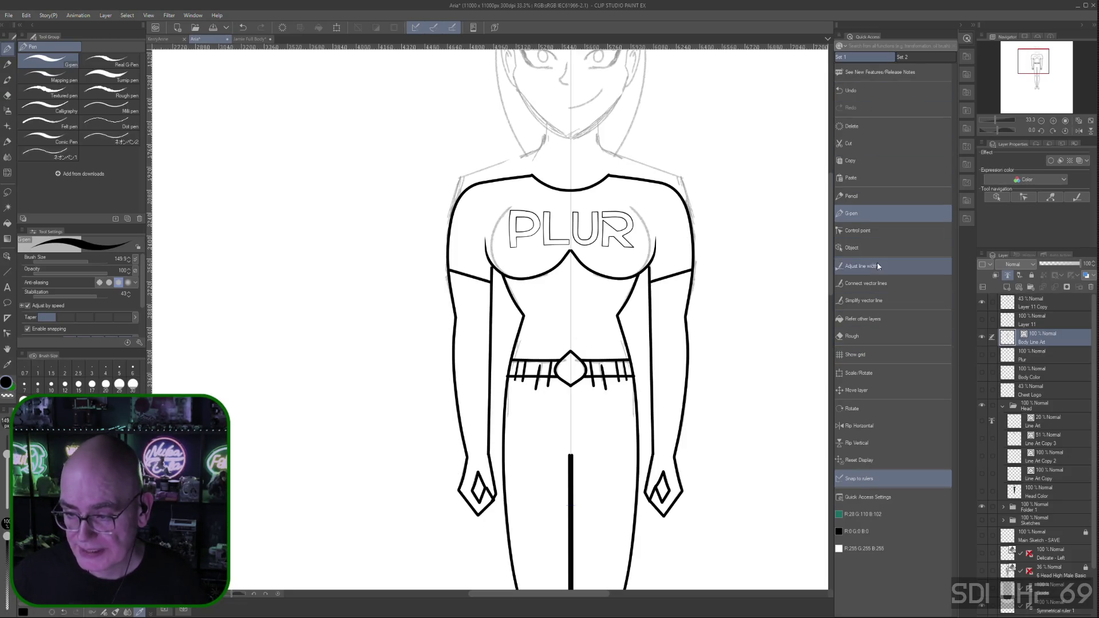
click(862, 230)
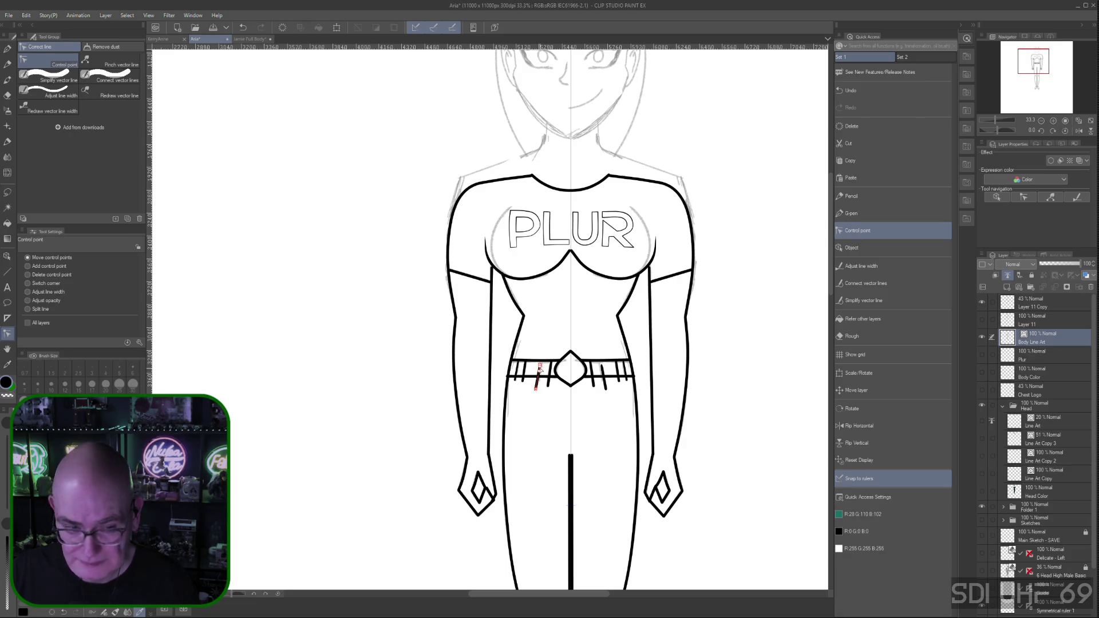
Reshape a left-side belt loop line by moving its vector control points
click(33, 274)
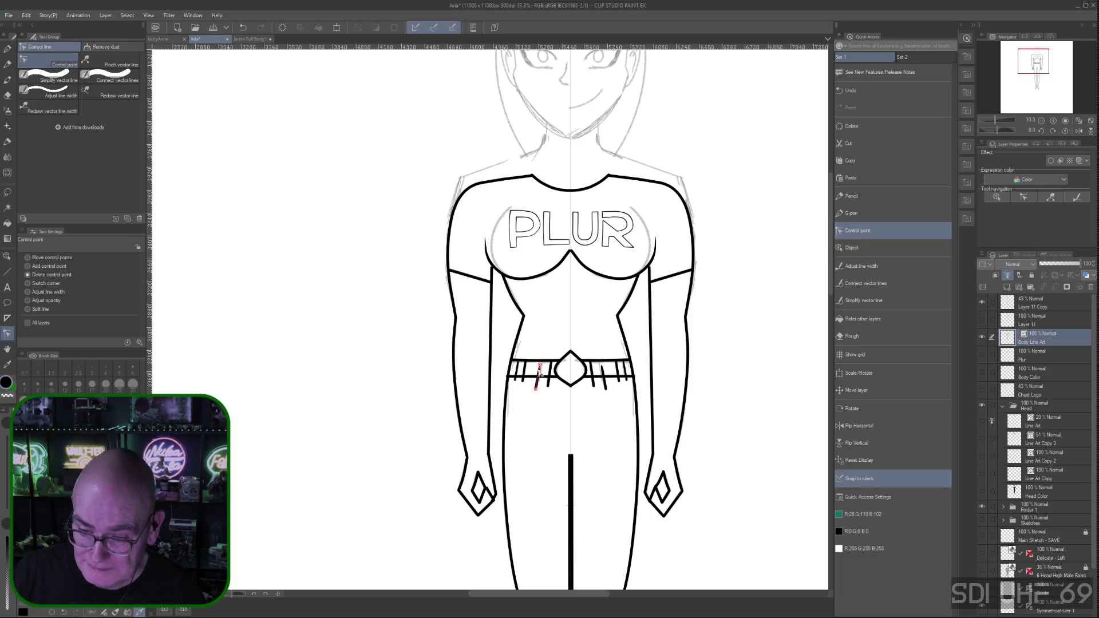
click(34, 258)
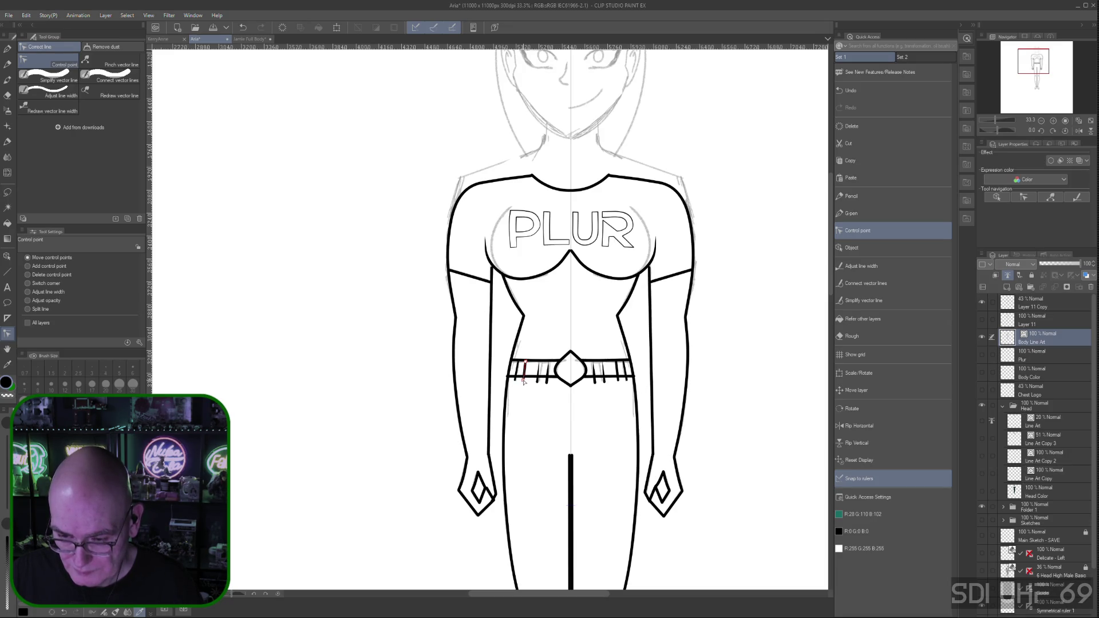
drag(518, 364, 518, 385)
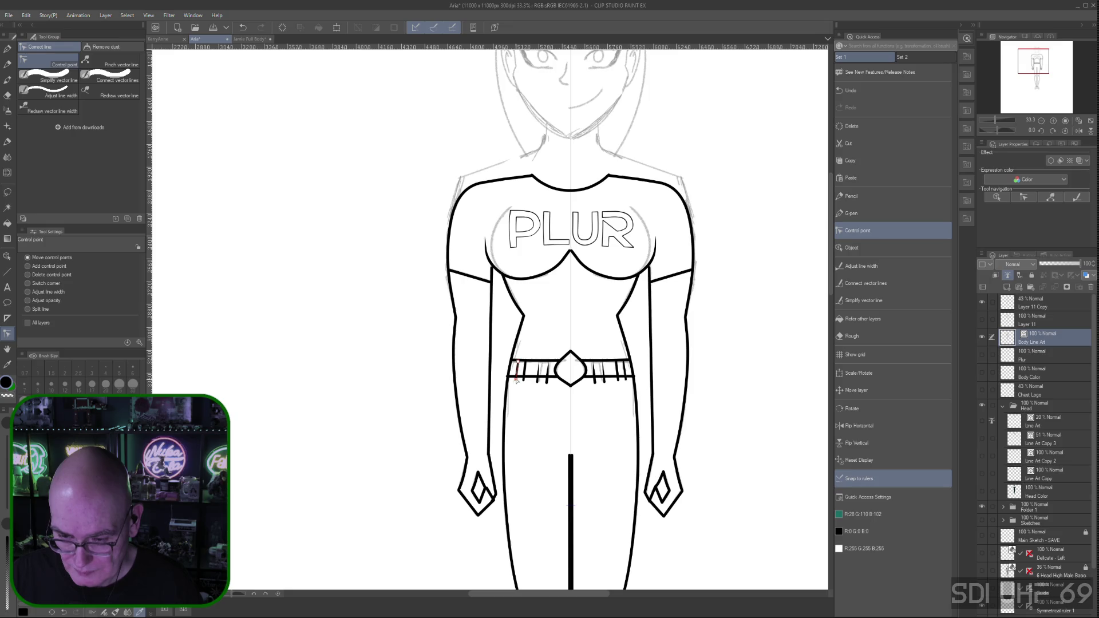